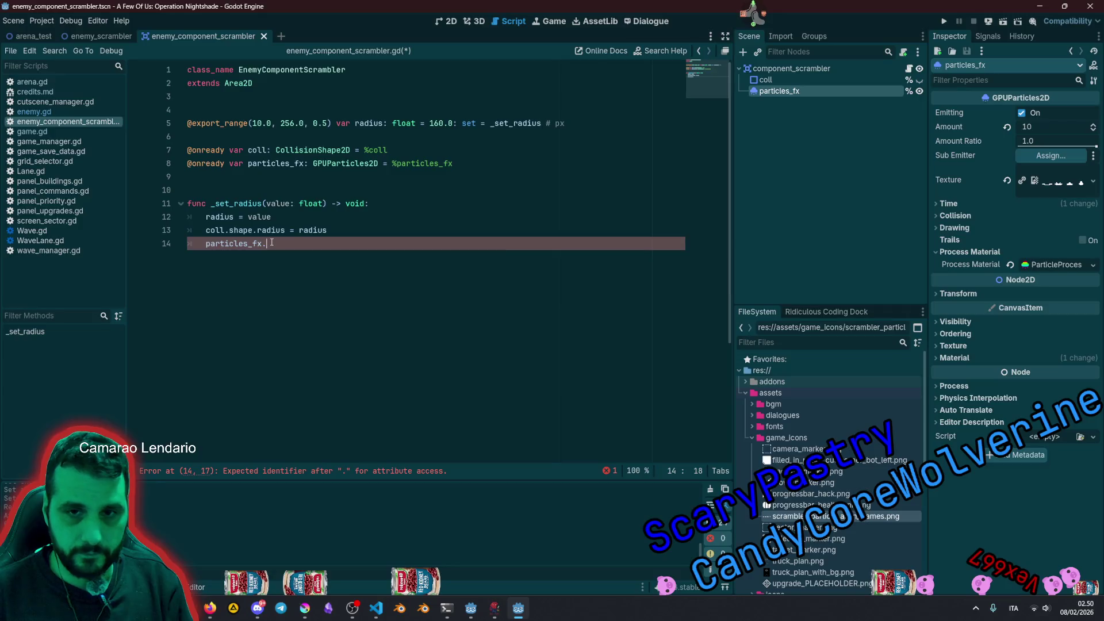
Declare var part_mat: ParticleProcessMaterial = particles_fx.process_material inside _set_radius.
type("proce")
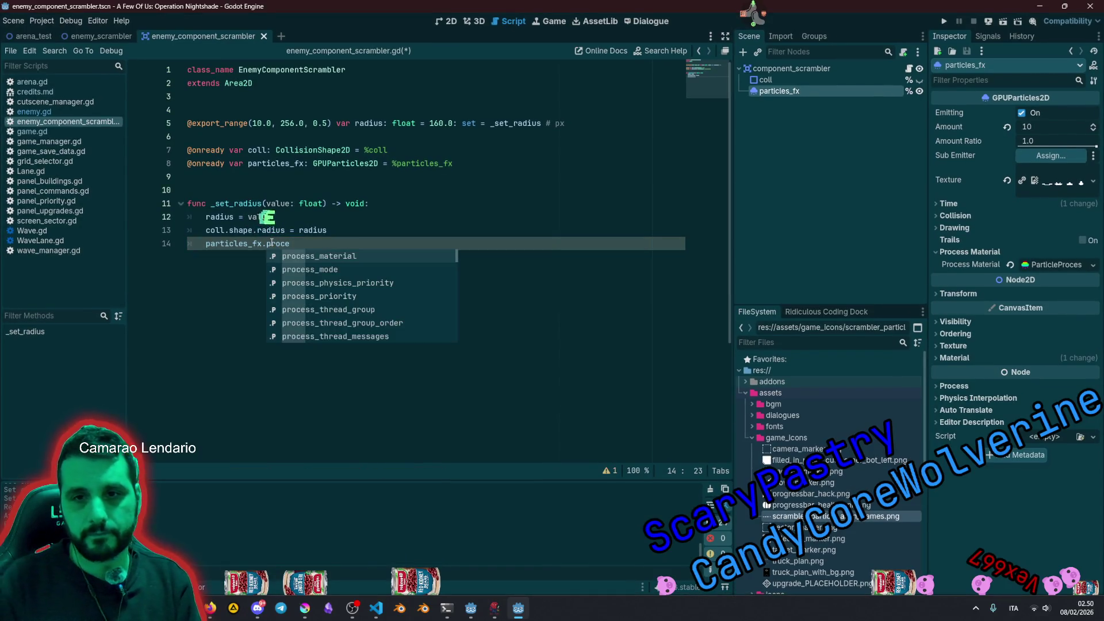
key("Return")
type("var part")
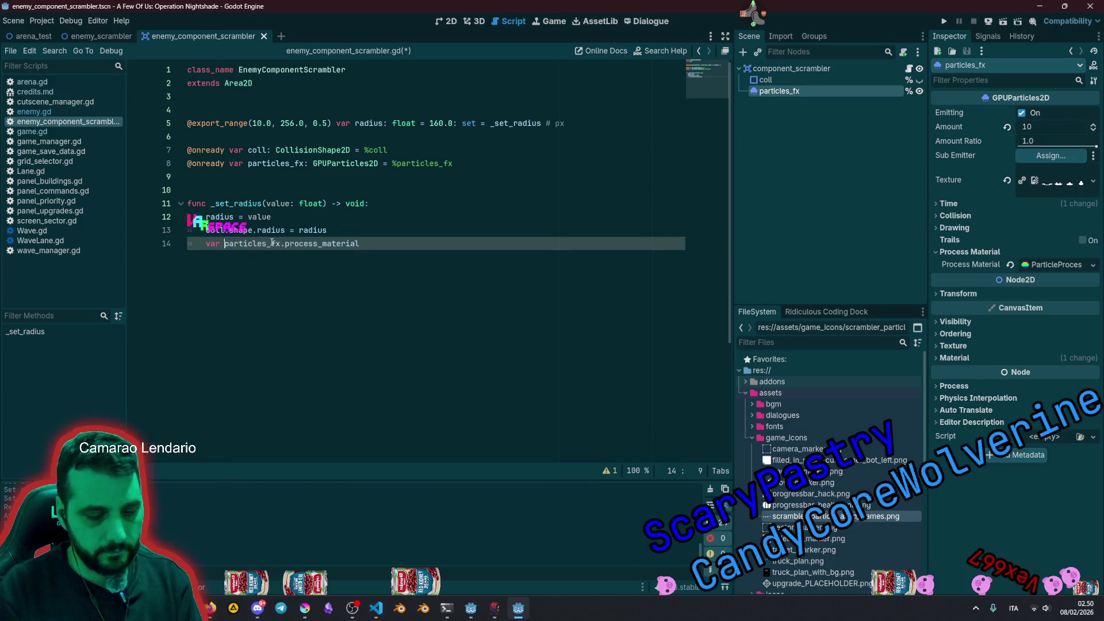
type("_mat: Var")
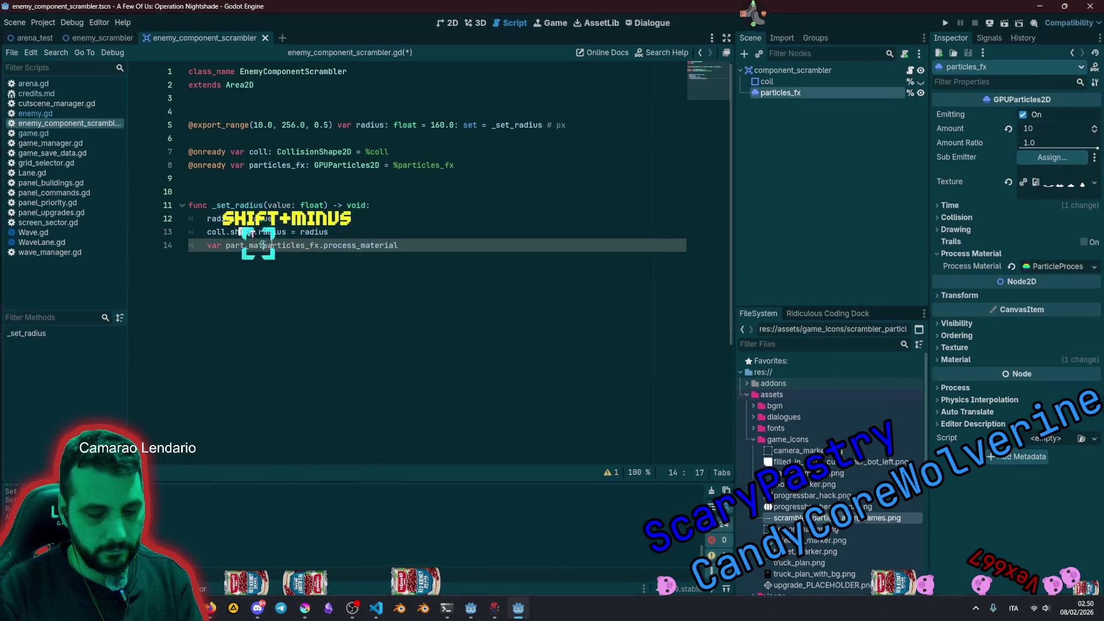
type("tic =")
key("Left")
key("Left")
key("Left")
type("le")
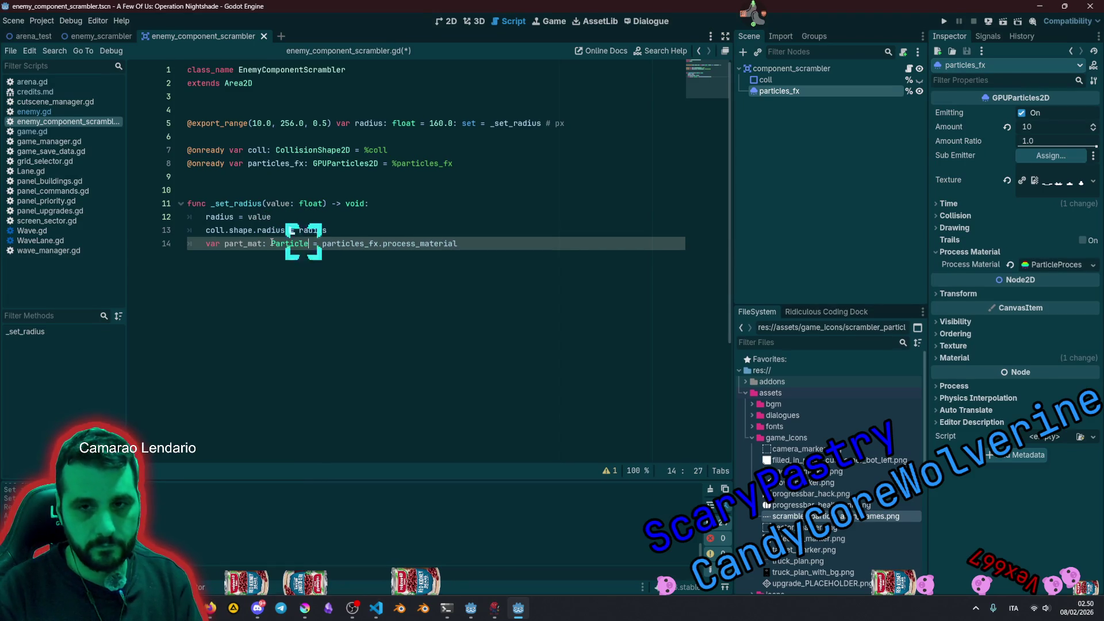
key("Return")
Begin a part_mat. line below and expand the particles' process material in the Inspector.
key("ctrl+Return")
key("Up")
key("Down")
type("part_mat.")
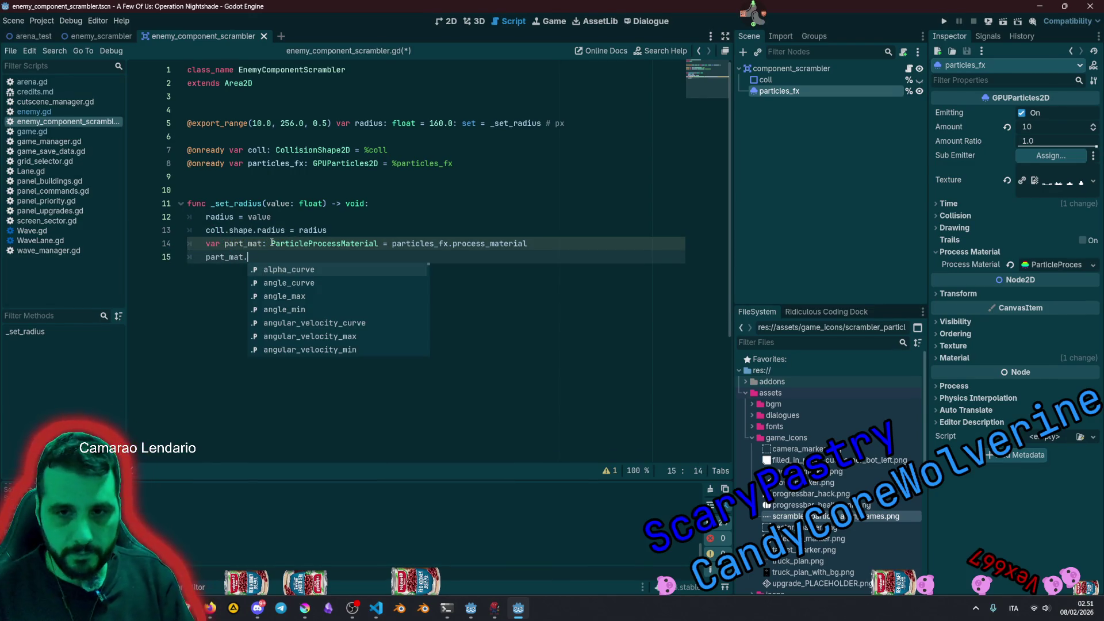
key("Escape")
left_click(1035, 264)
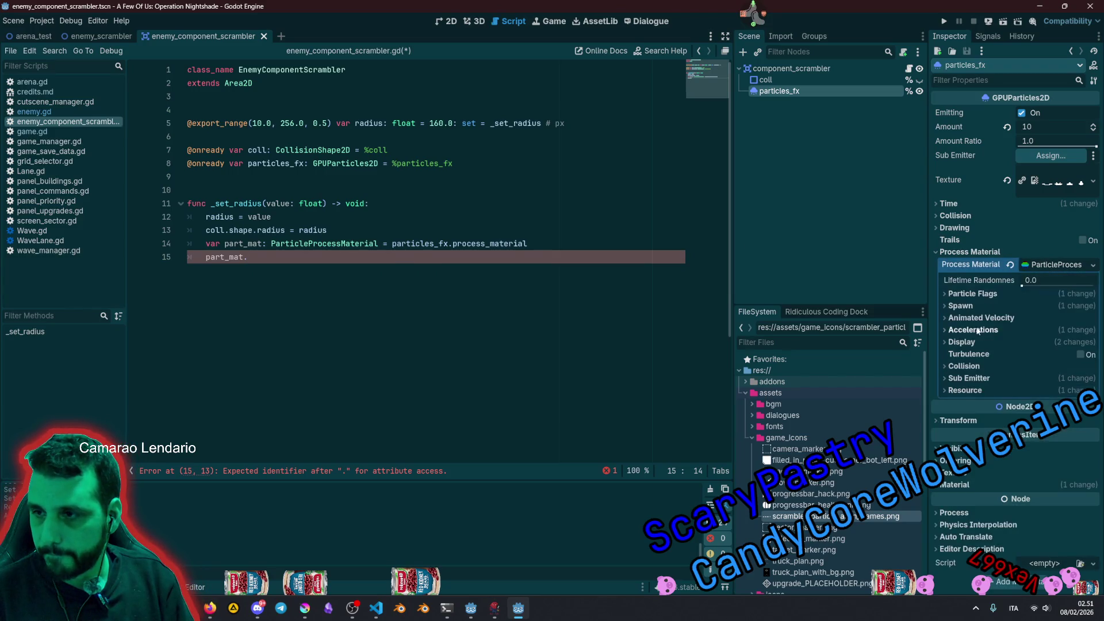
Inspect the process material's Spawn > Position emission ring settings in the Inspector.
left_click(961, 306)
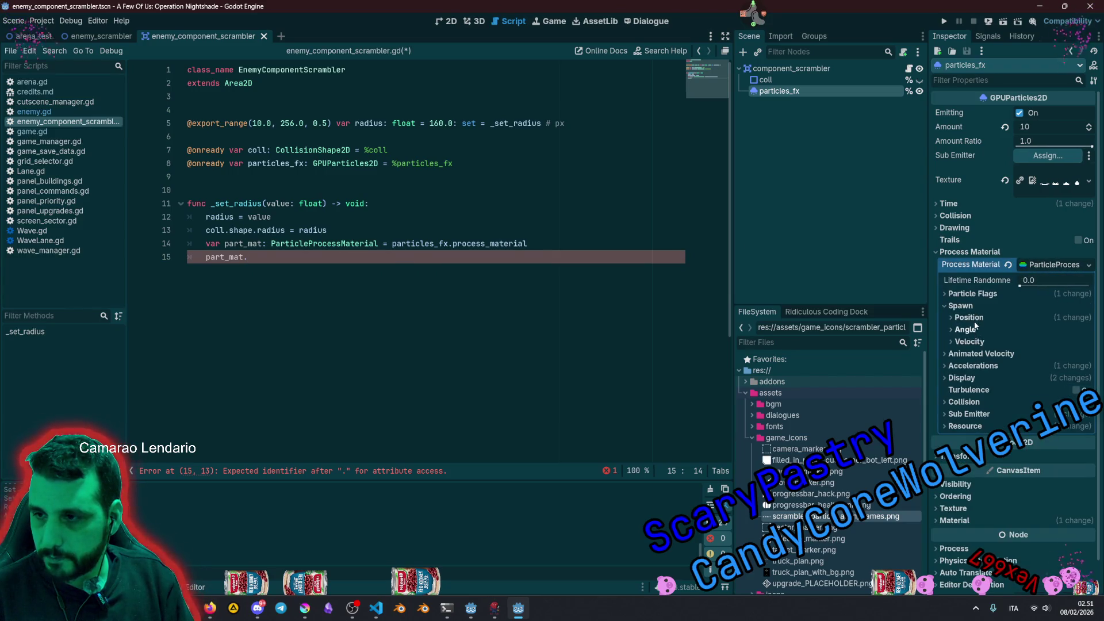
left_click(979, 318)
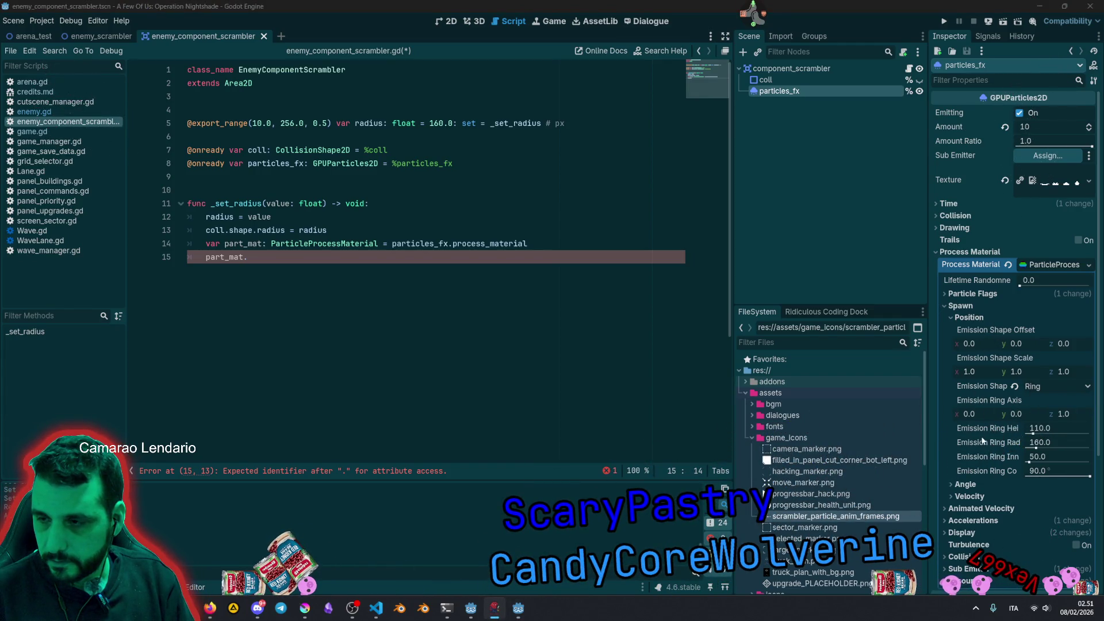
mouse_move(992, 429)
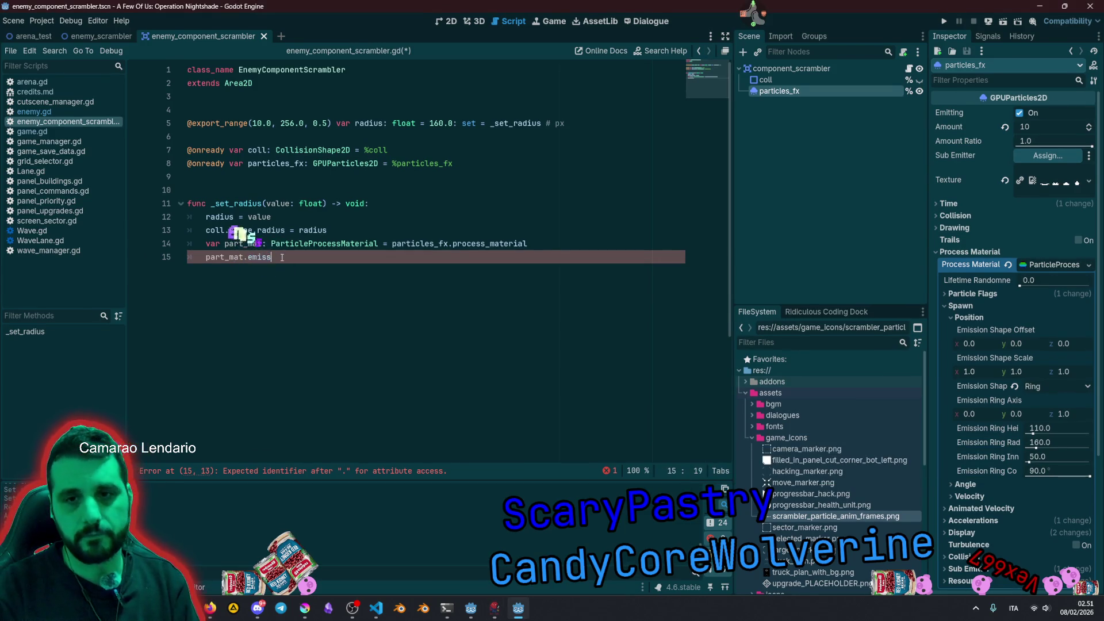
Add part_mat.emission_ring_radius = radius on line 15 and save the scrambler script.
type("emiss")
key("Down")
key("Down")
key("Down")
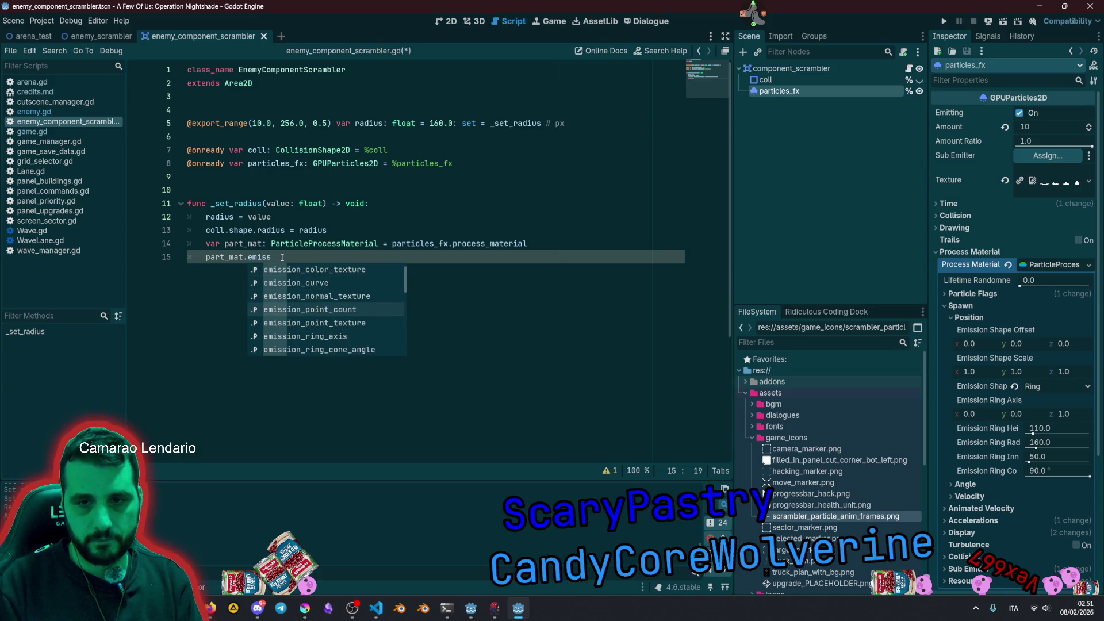
key("Down")
key("Return")
type("= ra")
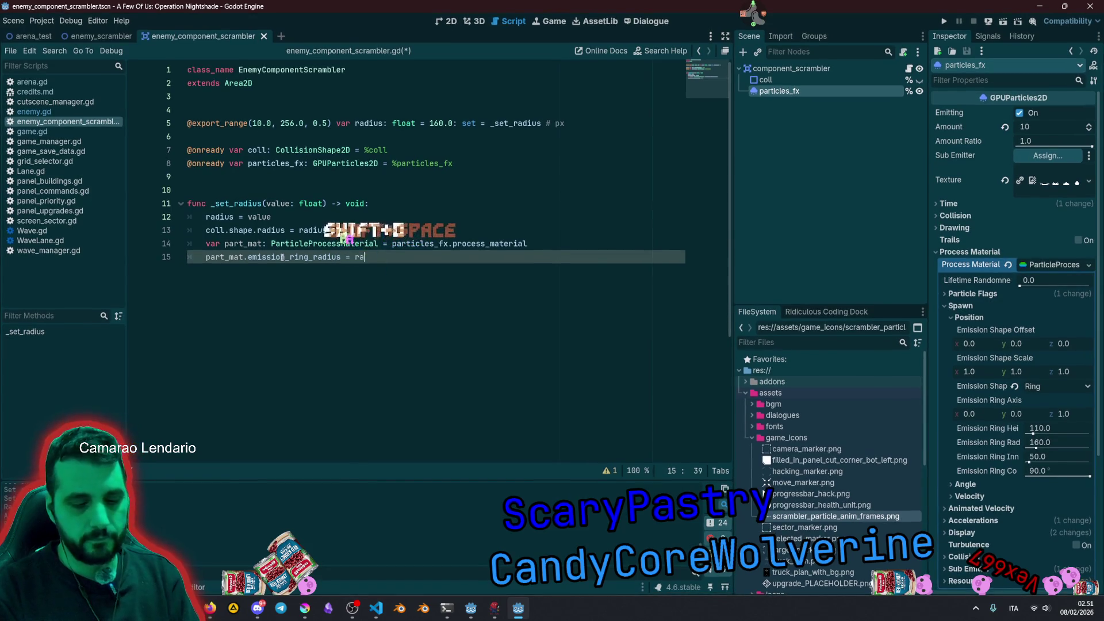
type("dius")
key("BackSpace")
key("Return")
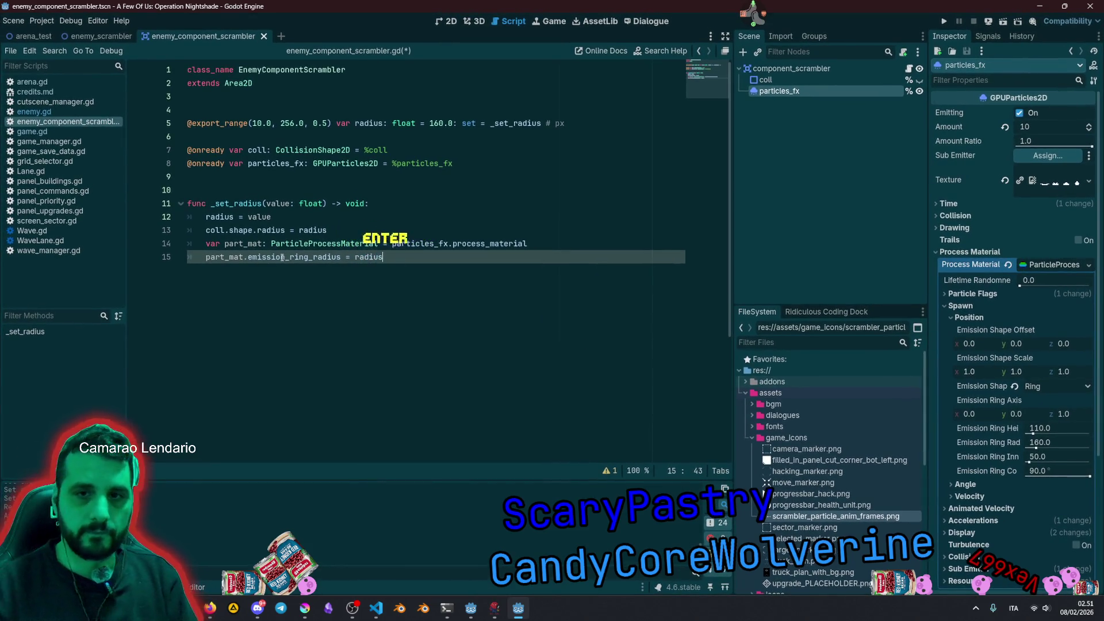
key("Up")
key("Up")
key("Up")
left_click(412, 229)
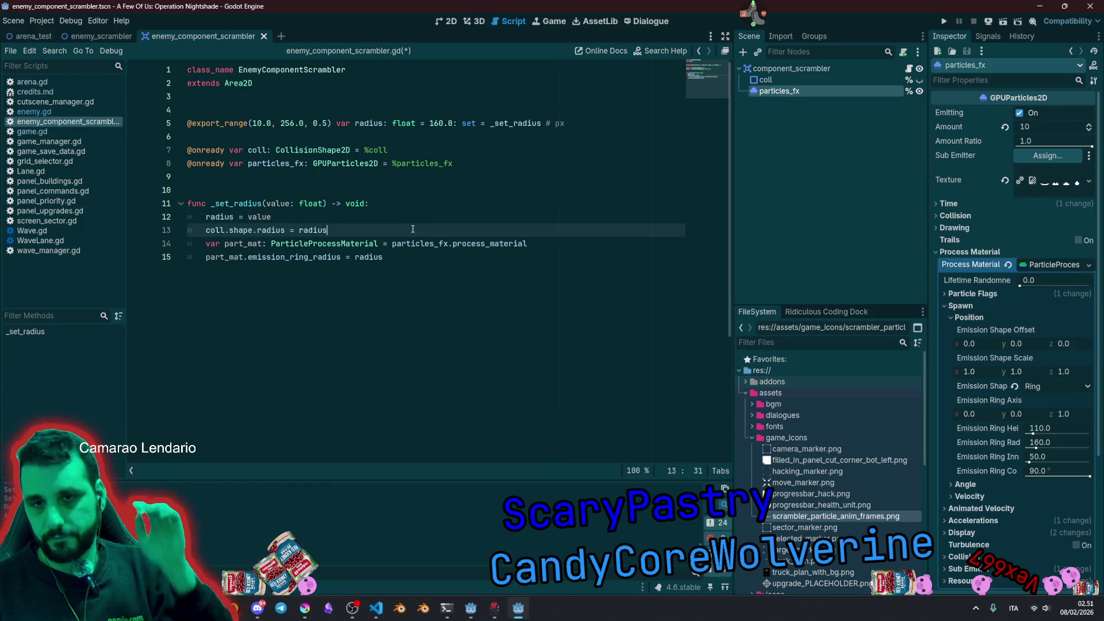
key("ctrl+s")
left_click(467, 195)
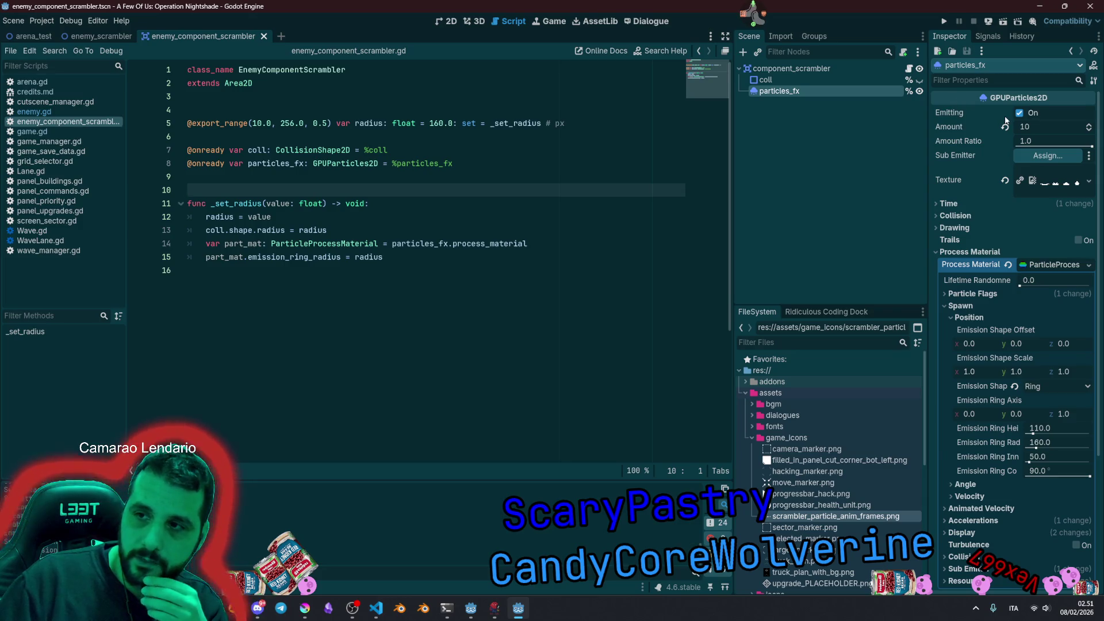
left_click(793, 68)
left_click(909, 68)
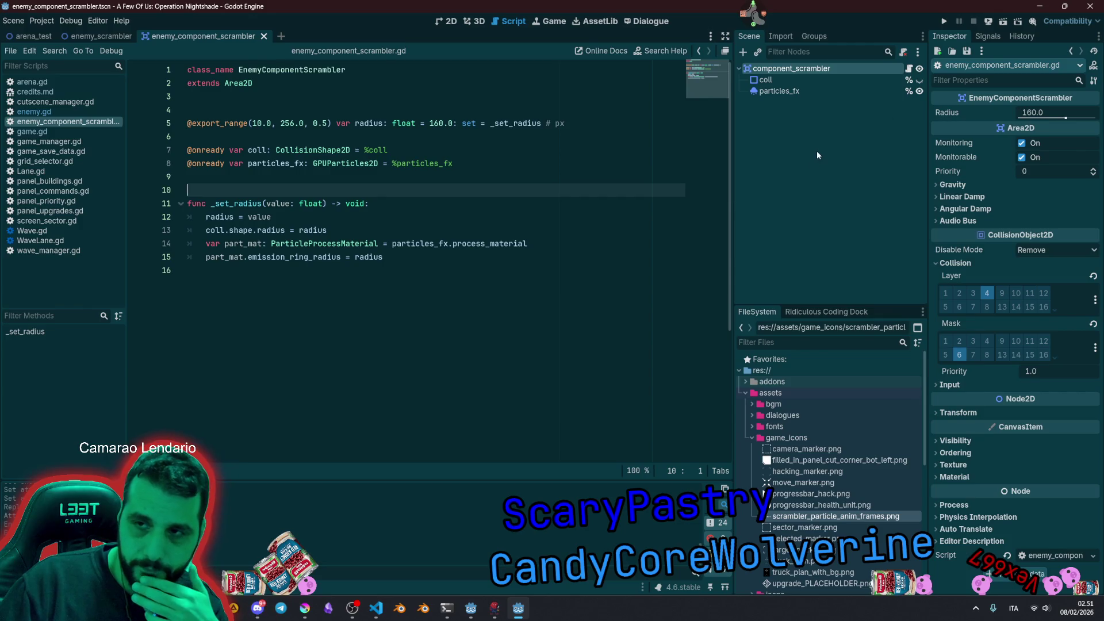
left_click(440, 165)
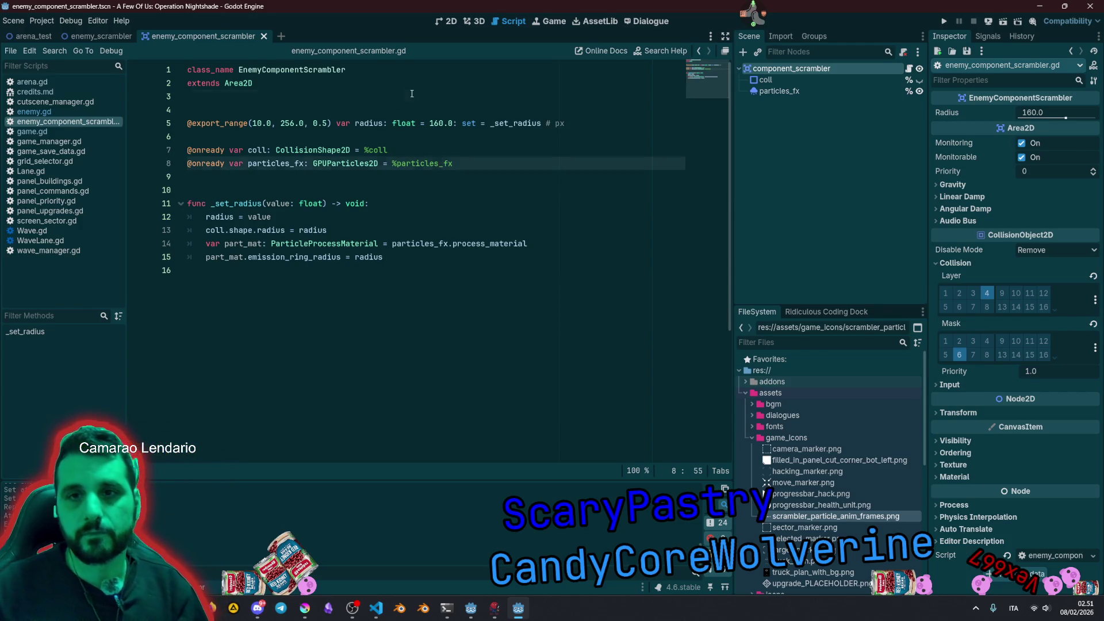
left_click(297, 69)
key("Return")
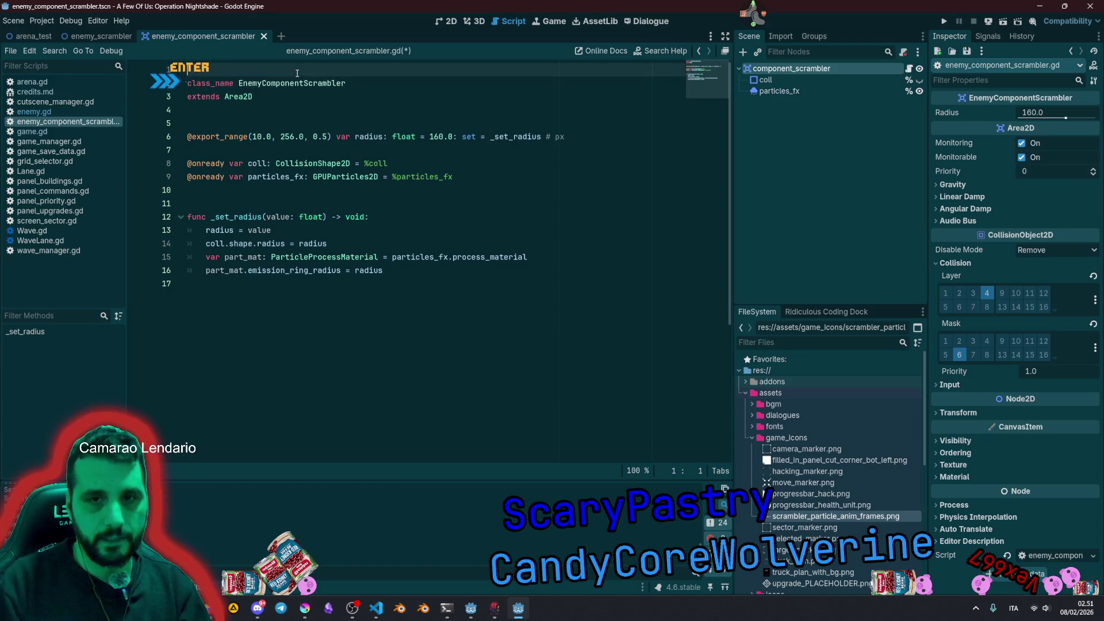
key("Up")
type("@tool")
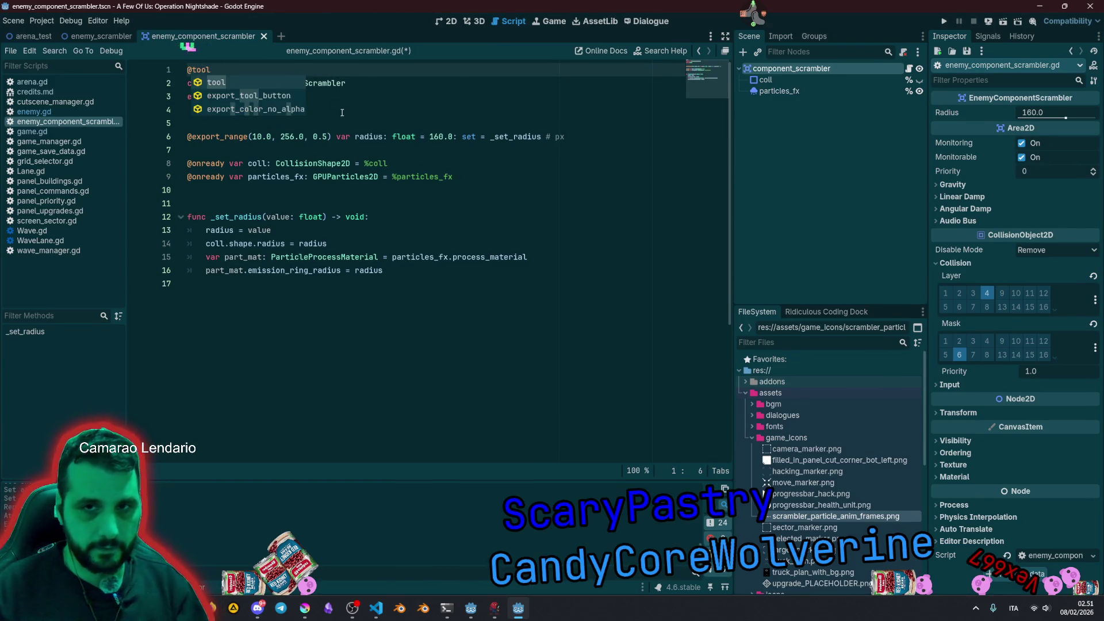
key("Down")
key("Down")
key("Down")
key("ctrl+s")
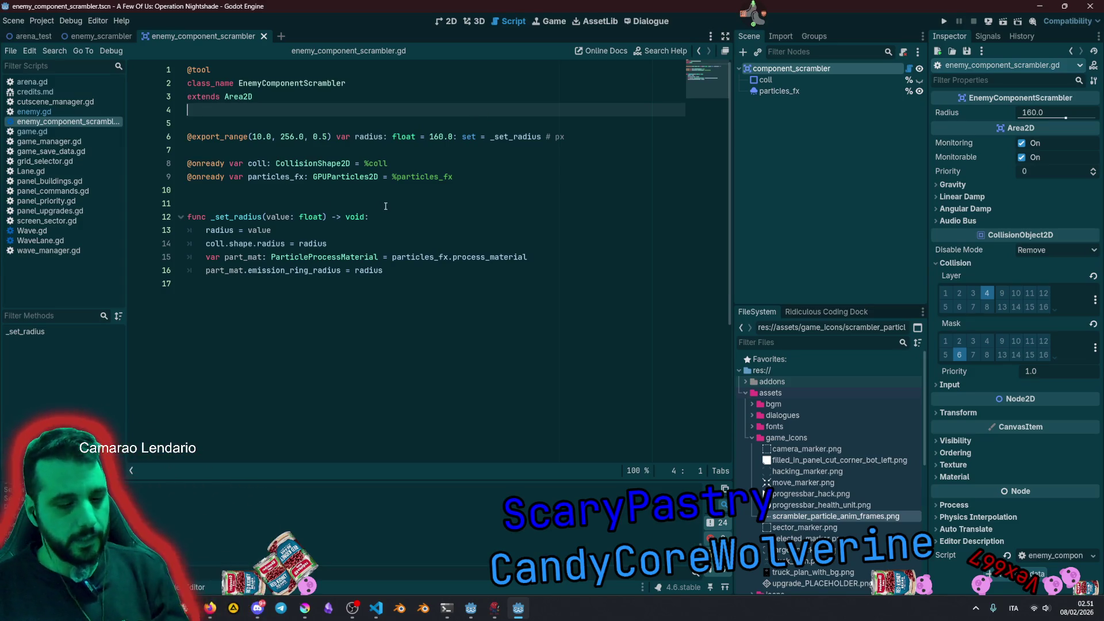
left_click(323, 284)
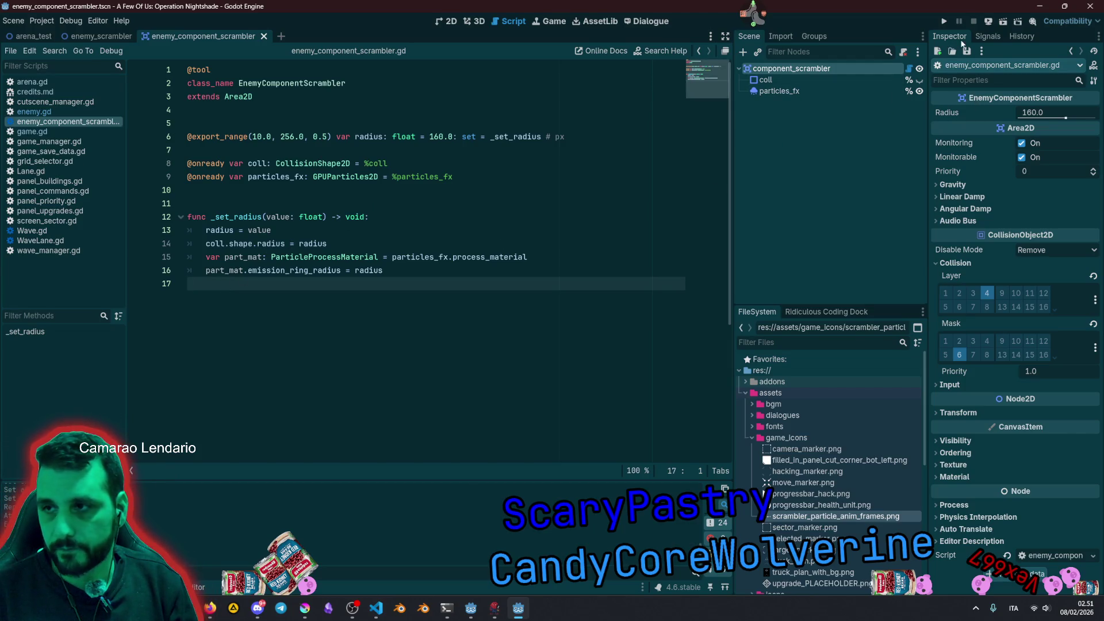
Connect area_entered and area_exited from the Signals list to new _on_area_entered and _on_area_exited handlers.
left_click(992, 39)
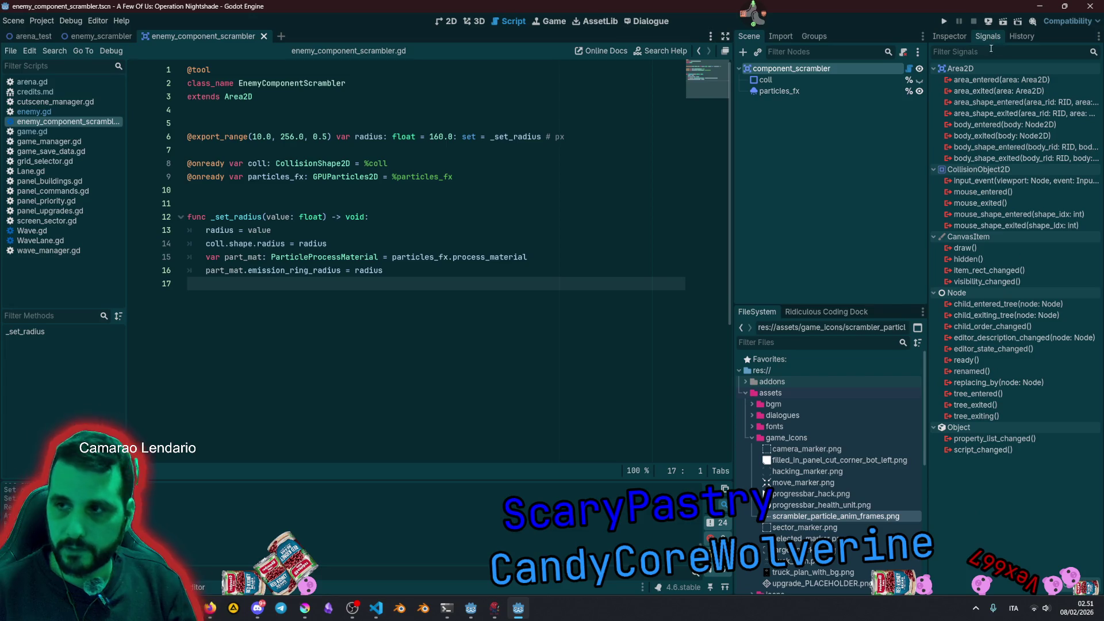
double_click(989, 81)
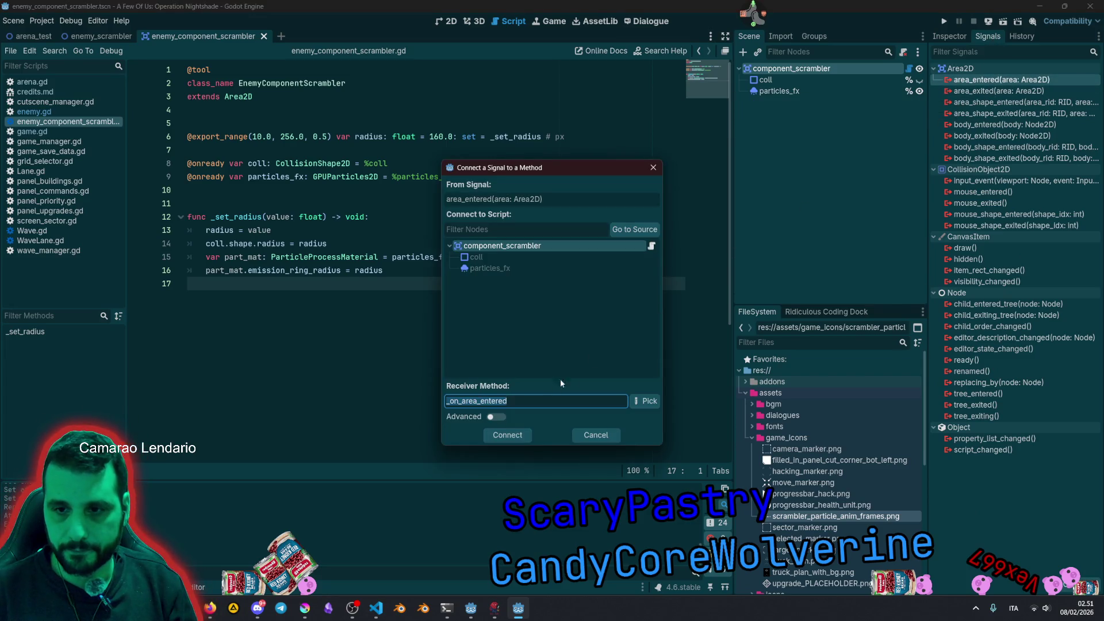
left_click(509, 434)
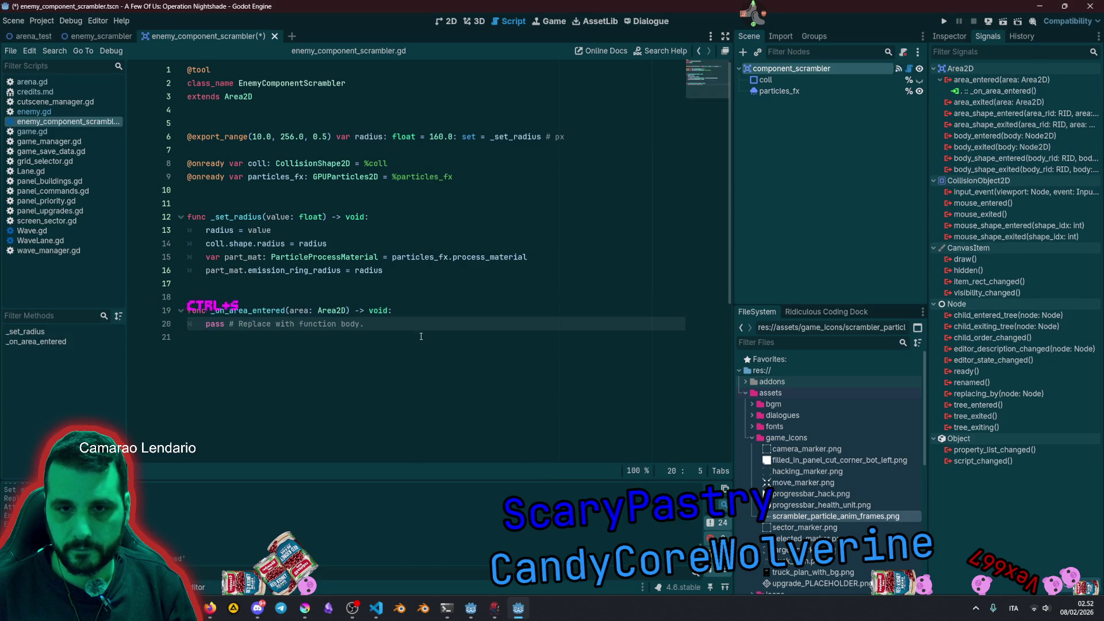
double_click(966, 102)
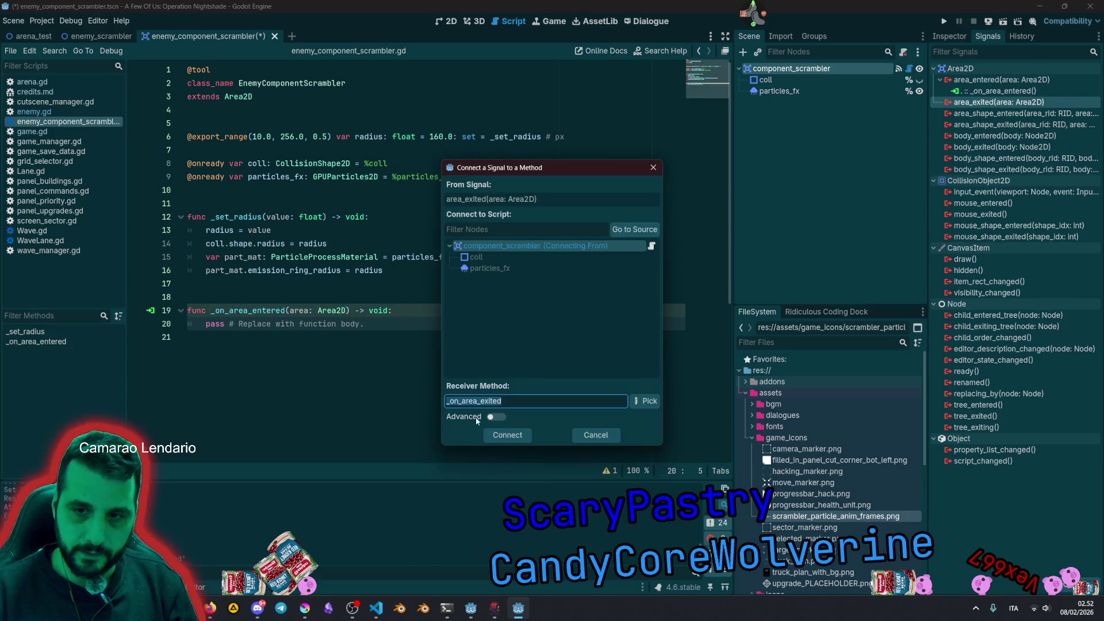
left_click(508, 435)
key("ctrl+s")
left_click(384, 297)
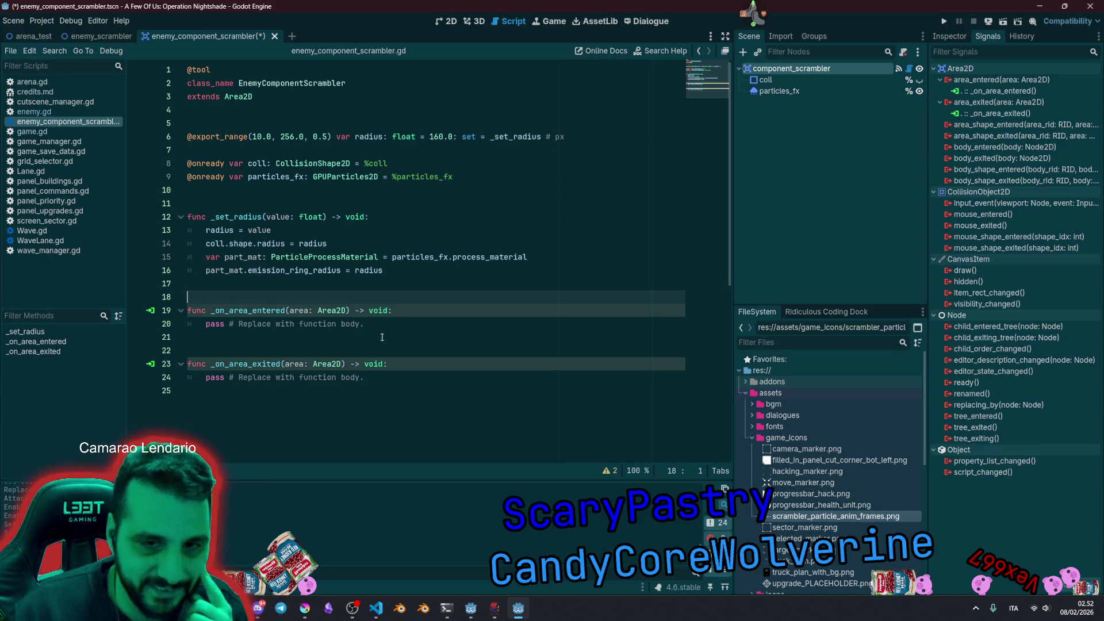
left_click(390, 319)
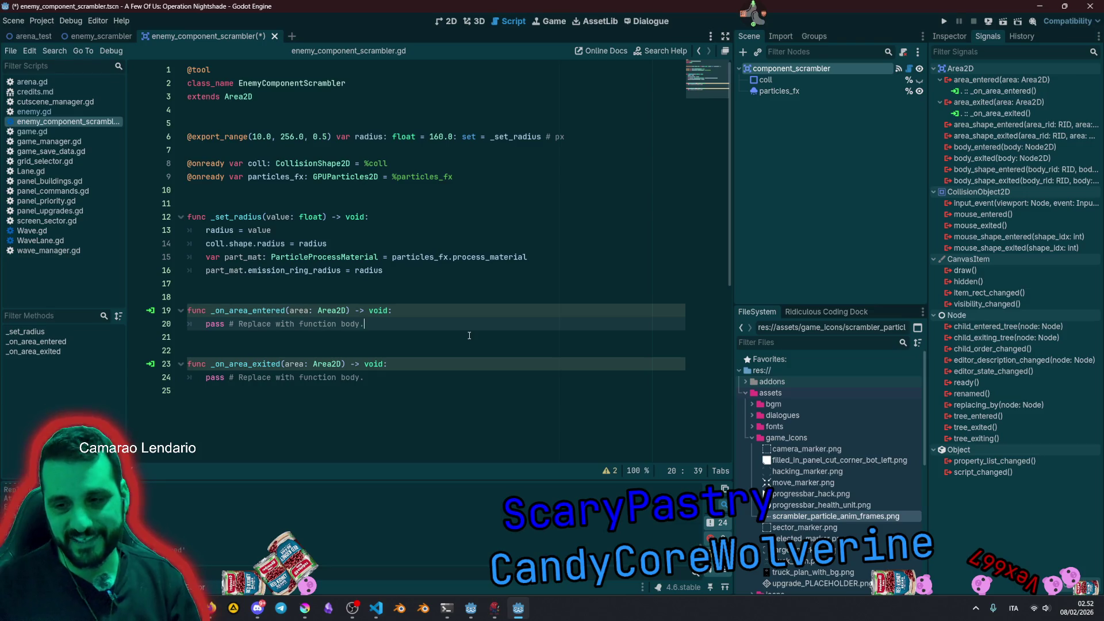
Replace _on_area_entered's pass with var unit = area.get_parent() and an Enemy check setting unit.is_detected = true.
key("shift+Home")
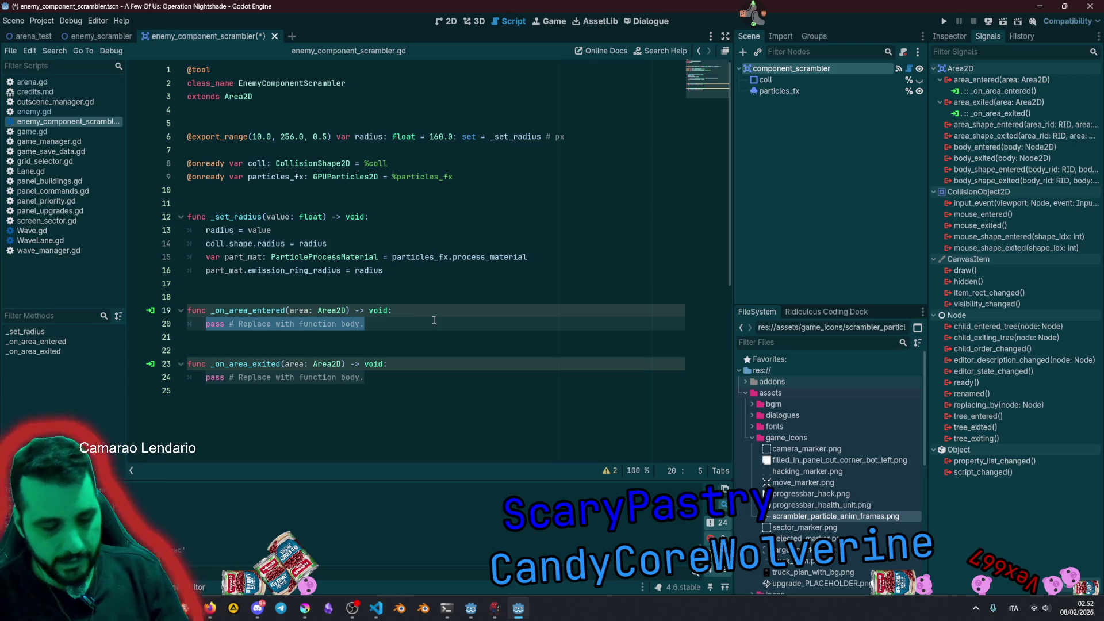
type("var un")
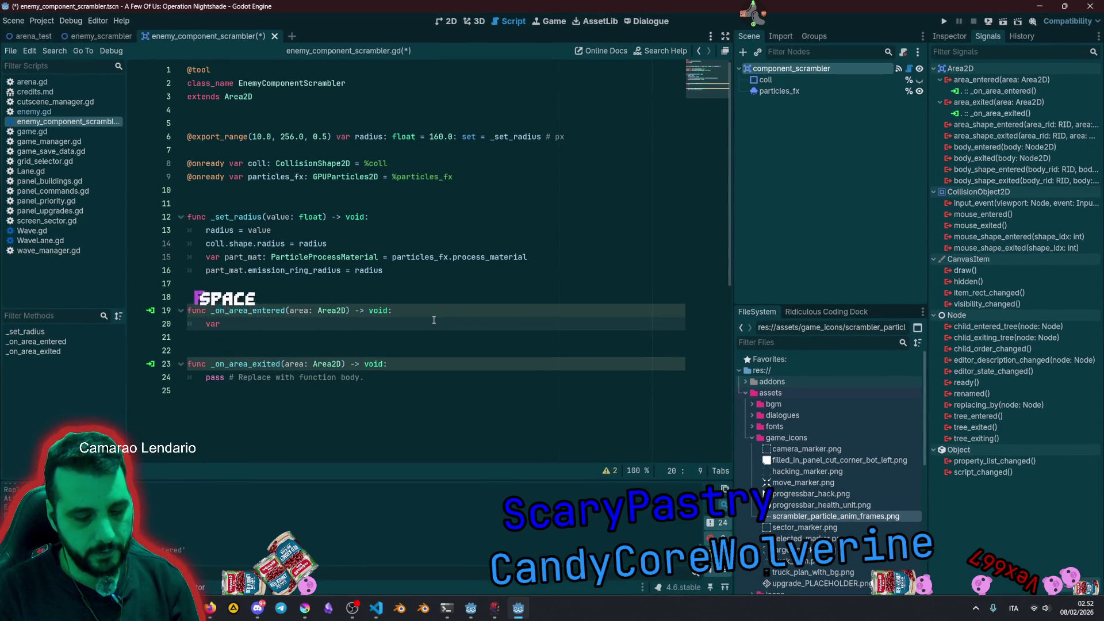
type("it: E")
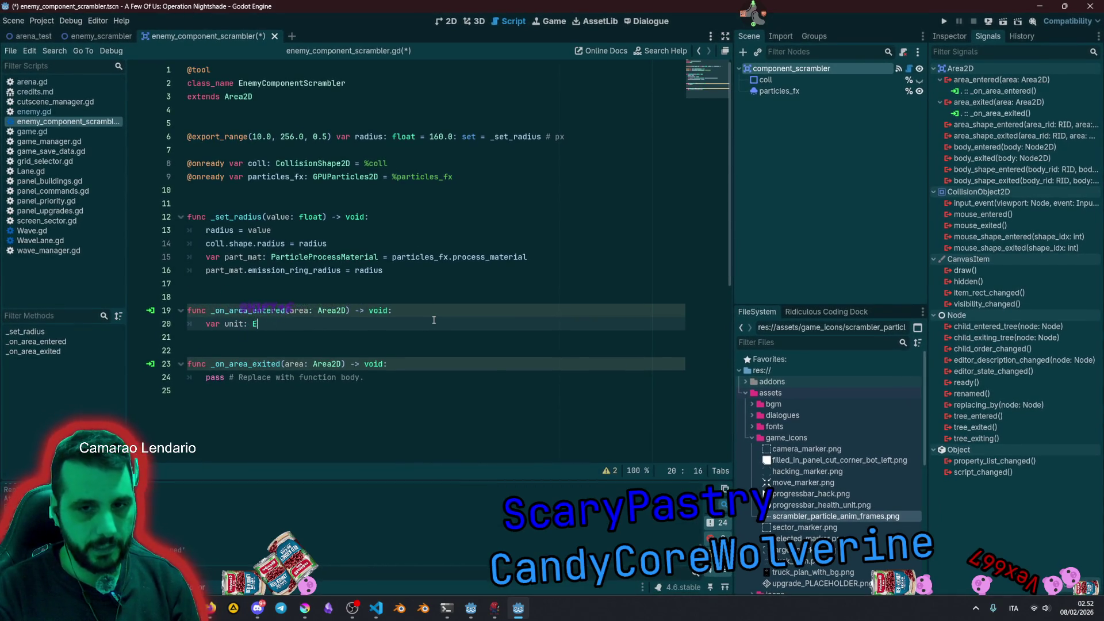
key("BackSpace")
key("BackSpace")
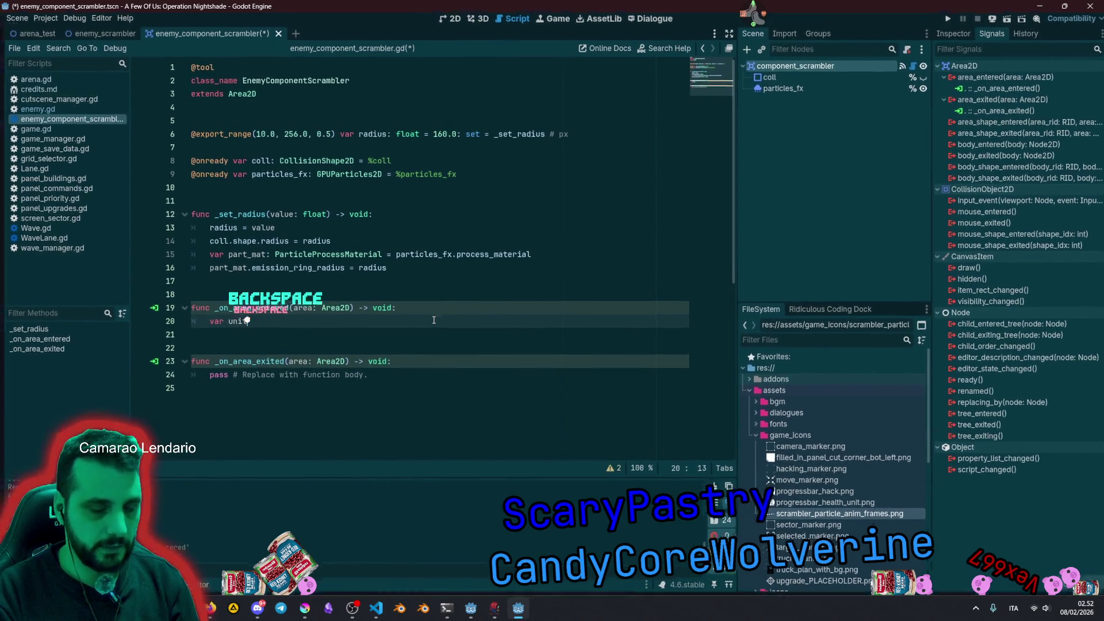
type("= ar")
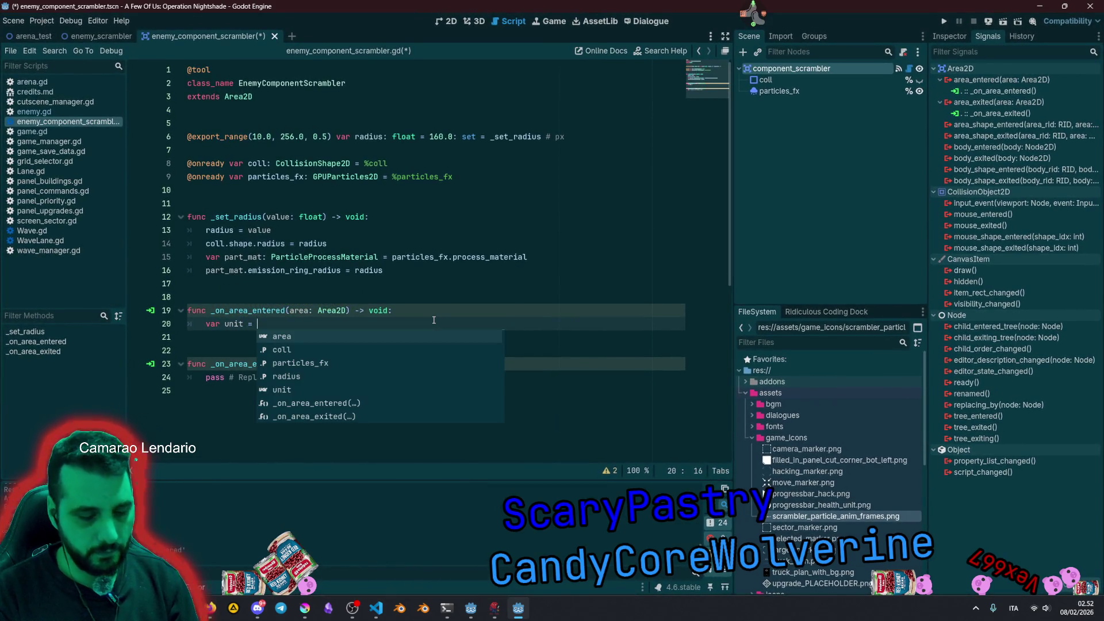
type("ea.get_par")
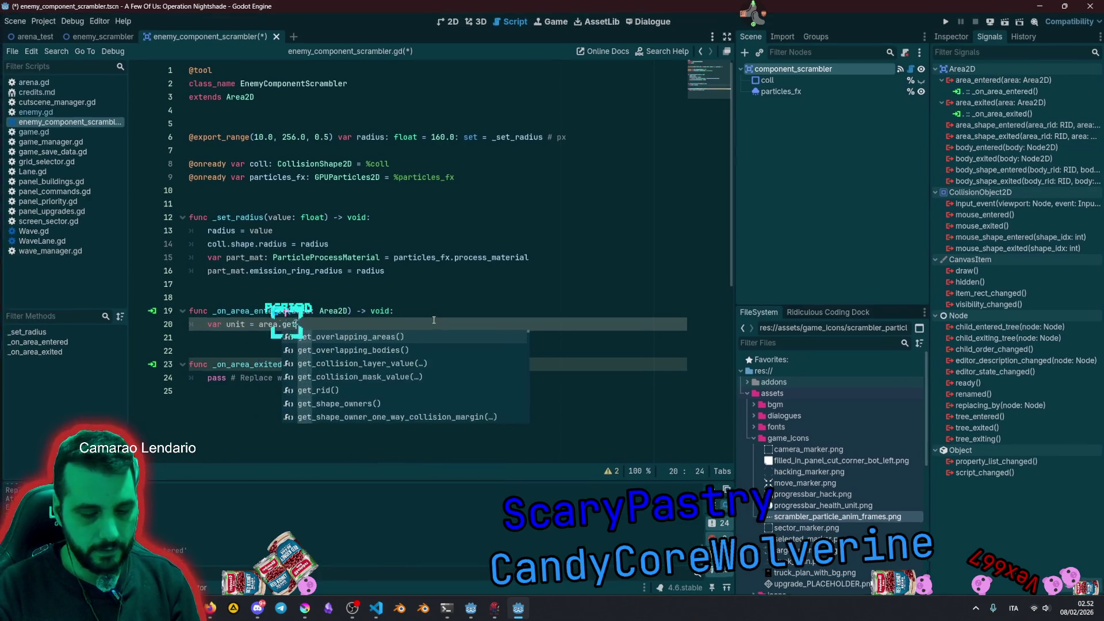
type("ent(")
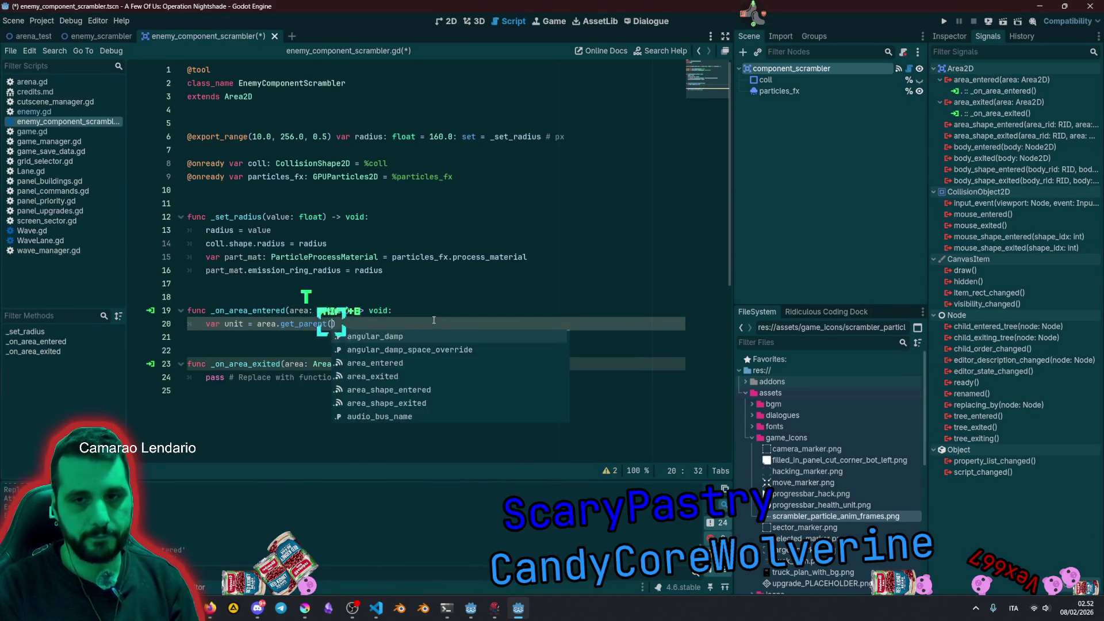
key("Return")
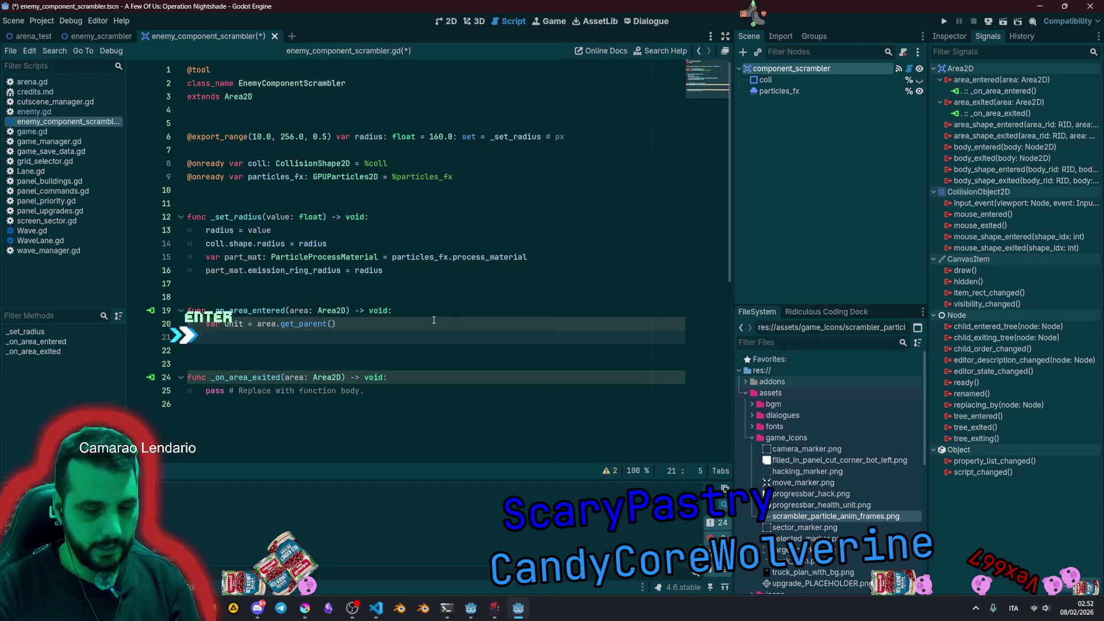
key("Return")
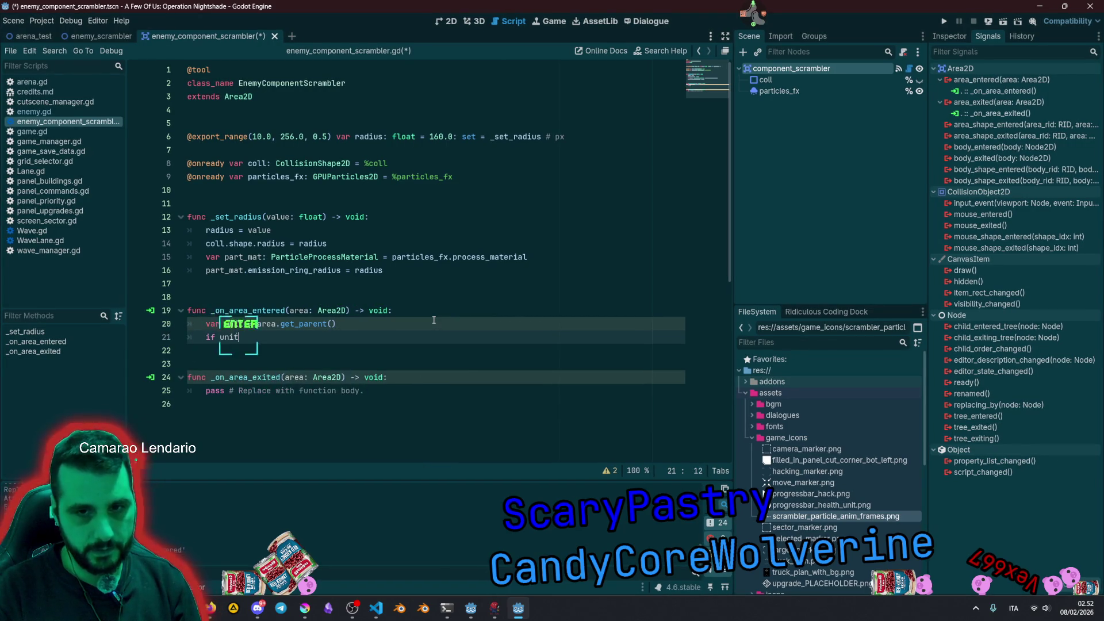
type("my")
key("Return")
key("Return")
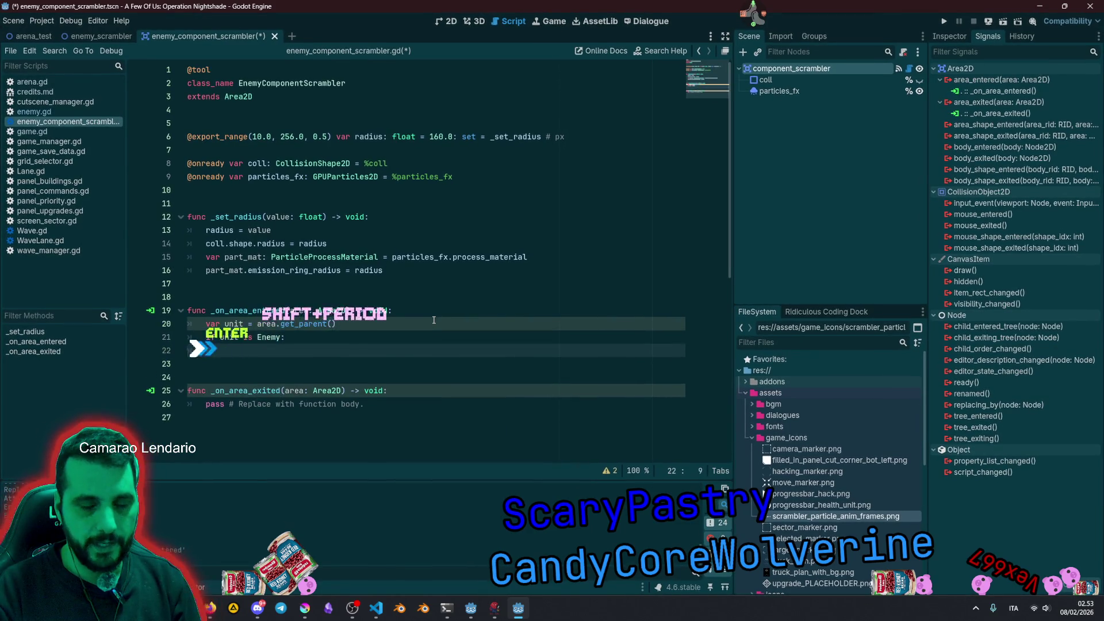
type("uin")
key("BackSpace")
key("BackSpace")
key("BackSpace")
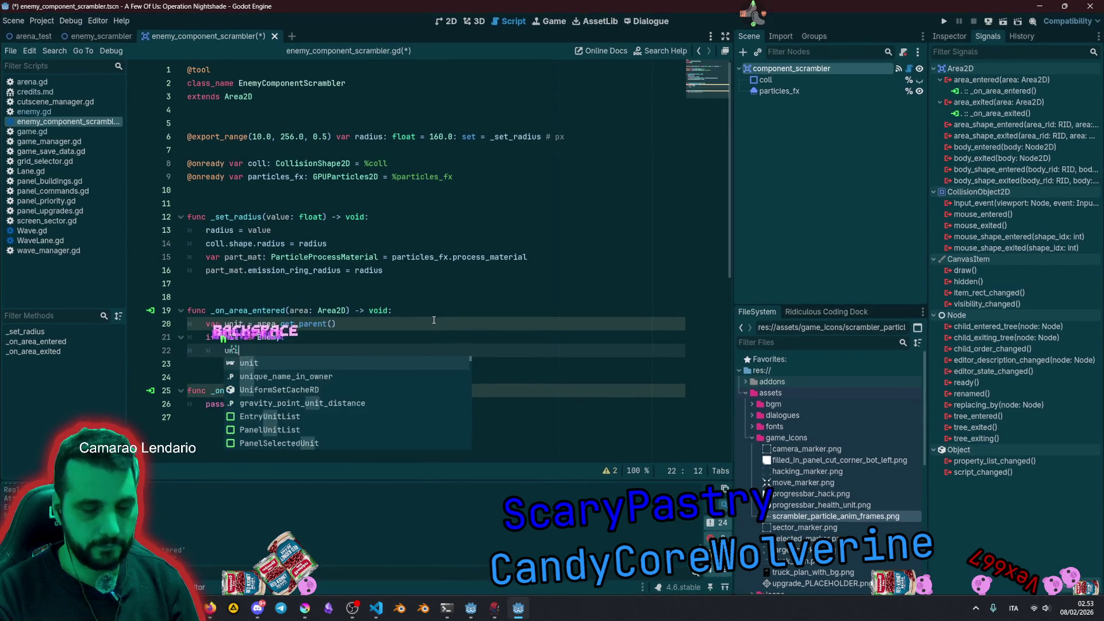
type("unit.s")
key("BackSpace")
type("is_")
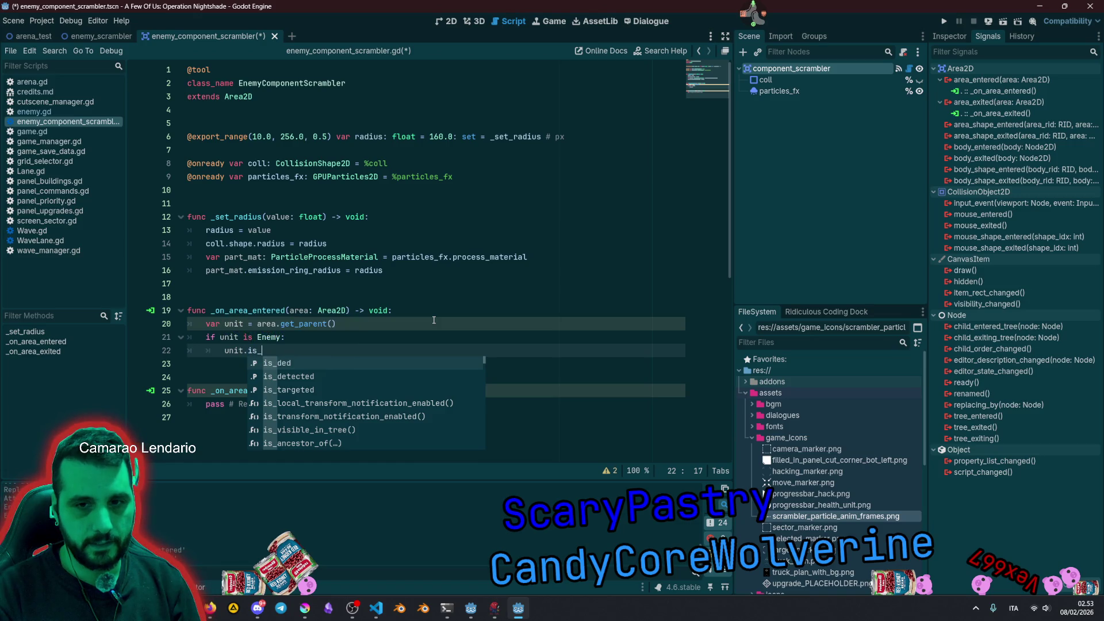
key("Down")
key("Return")
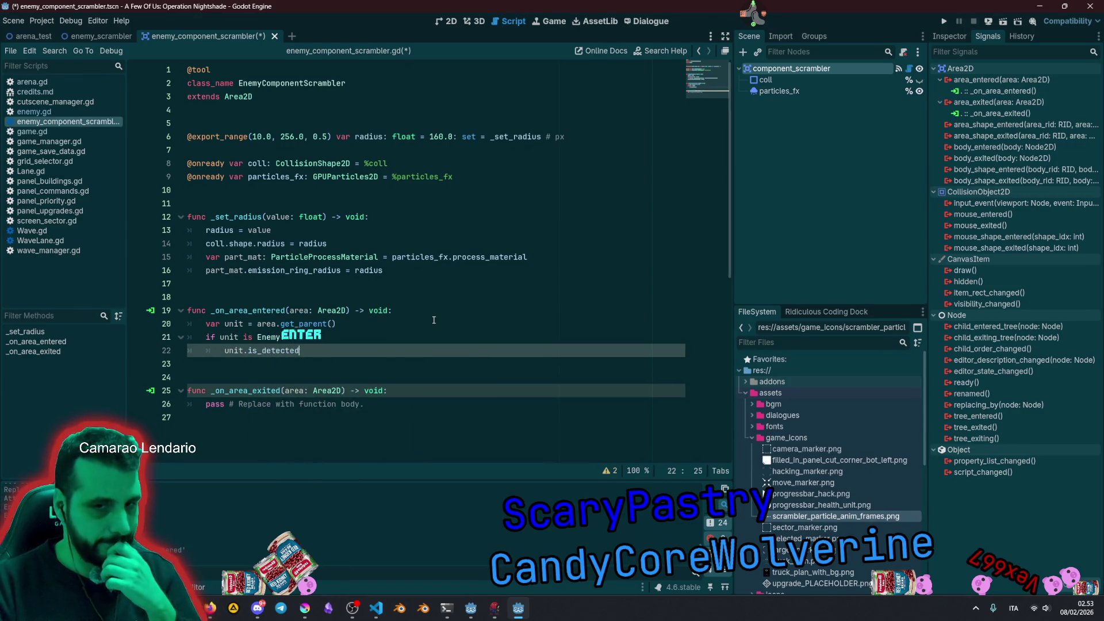
type("= true")
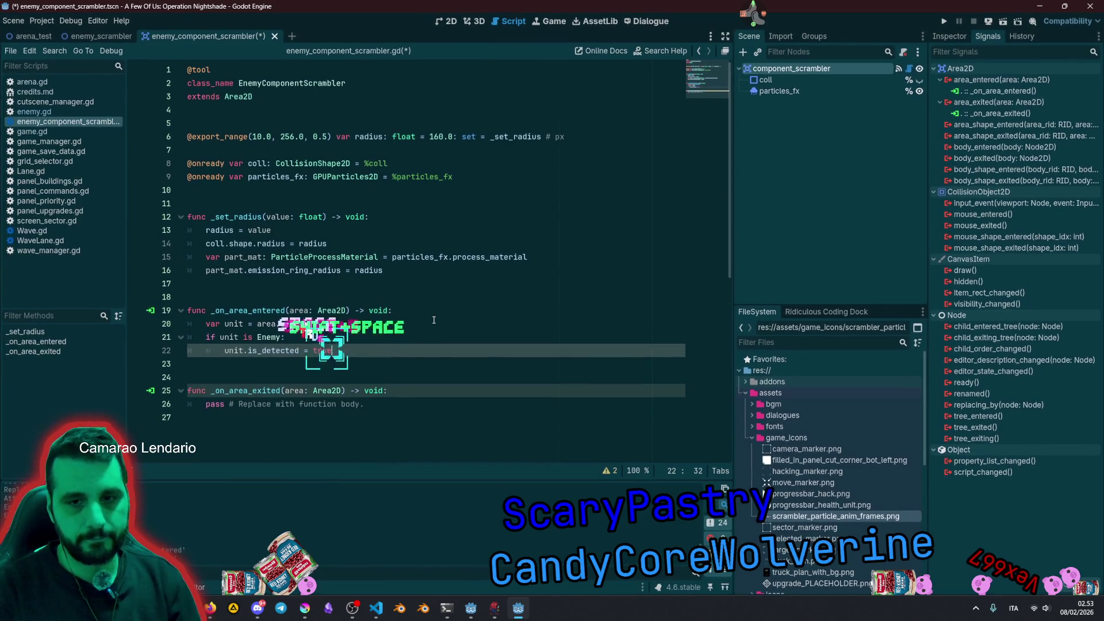
Paste the same detection block into _on_area_exited and jump to the is_detected declaration.
key("shift+Up")
key("shift+Up")
key("shift+Home")
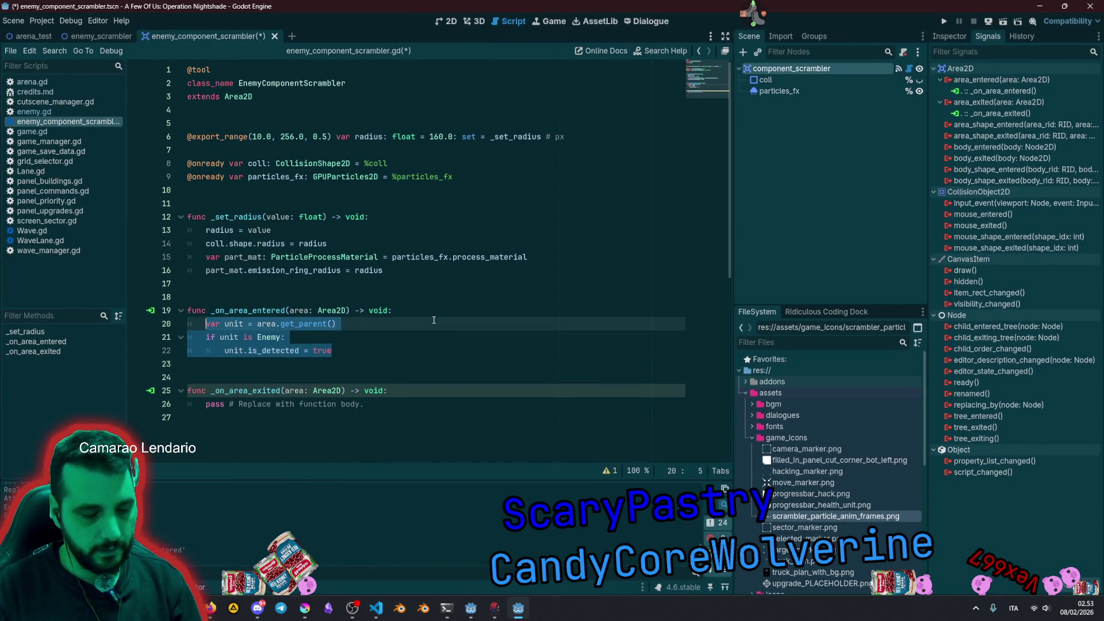
key("ctrl+c")
key("Down")
key("Down")
key("Down")
key("shift+End")
key("ctrl+v")
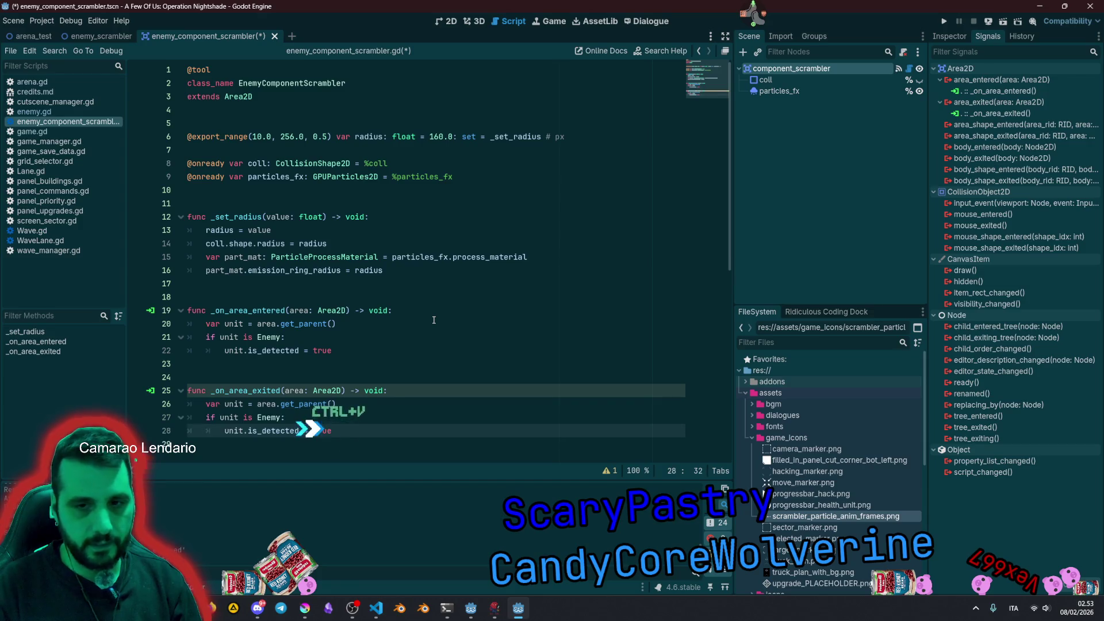
left_click(281, 351)
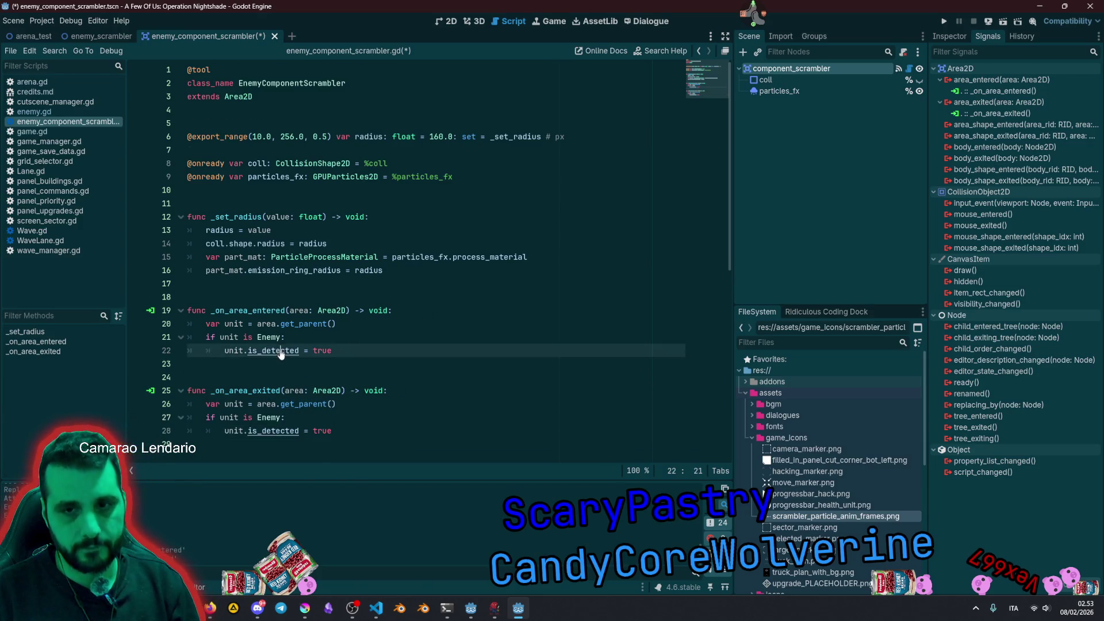
left_click(280, 352, "ctrl")
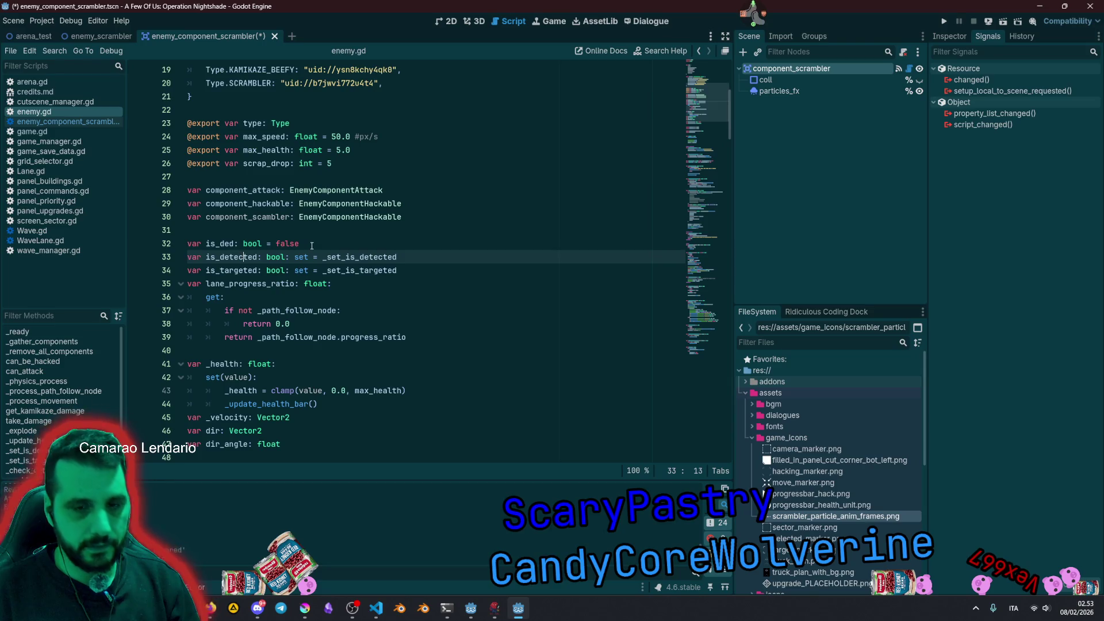
Duplicate the is_detected declaration below is_targeted and rename it is_scrambled.
key("ctrl+shift+d")
key("Up")
key("ctrl+d")
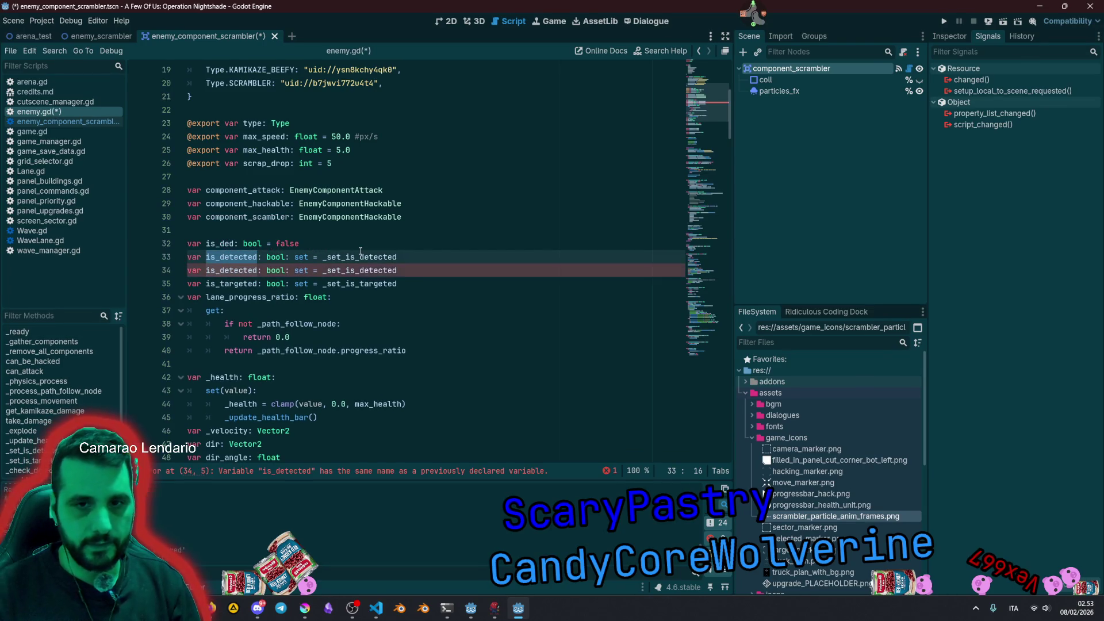
key("Down")
key("alt+Down")
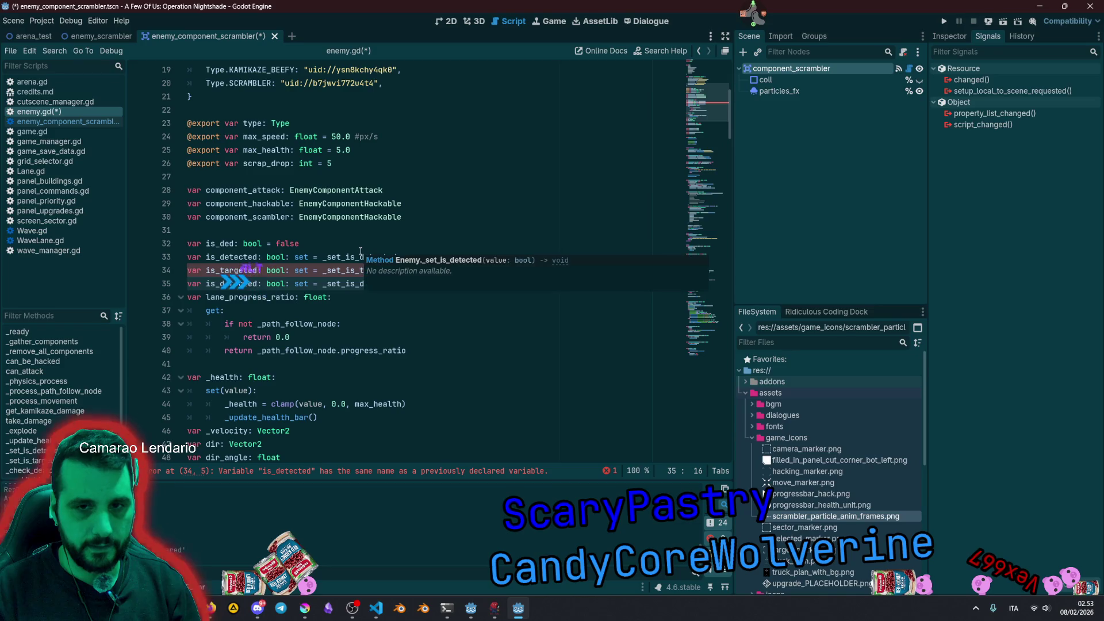
key("shift+Left")
key("shift+Left")
key("shift+Left")
key("BackSpace")
type("scrambled")
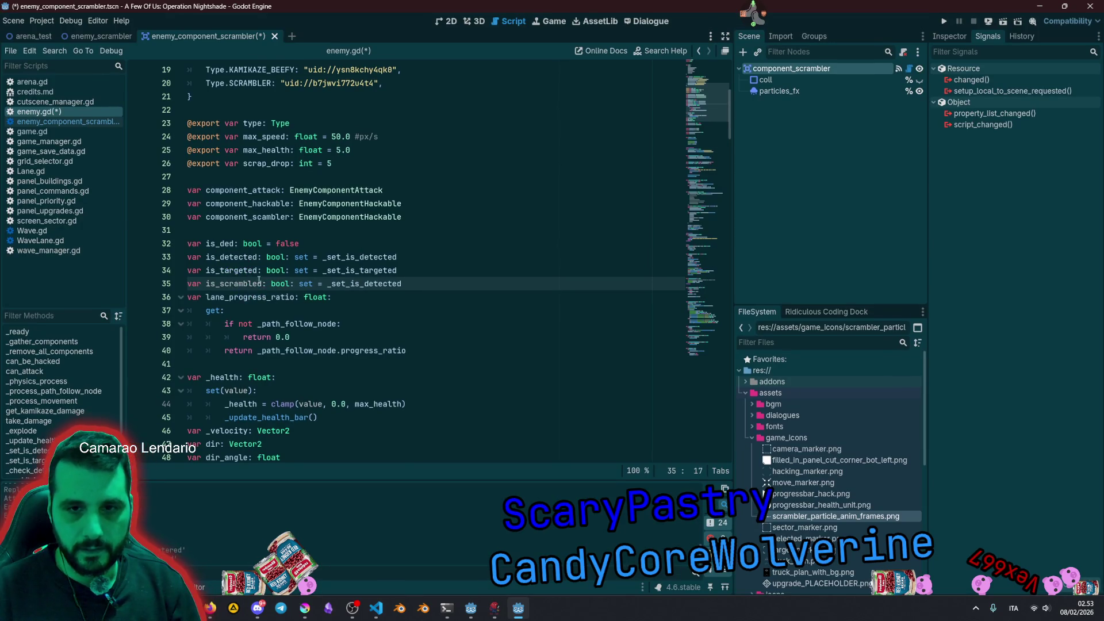
Change the is_scrambled setter name to _set_is_scrambled.
double_click(239, 282)
left_click(355, 283)
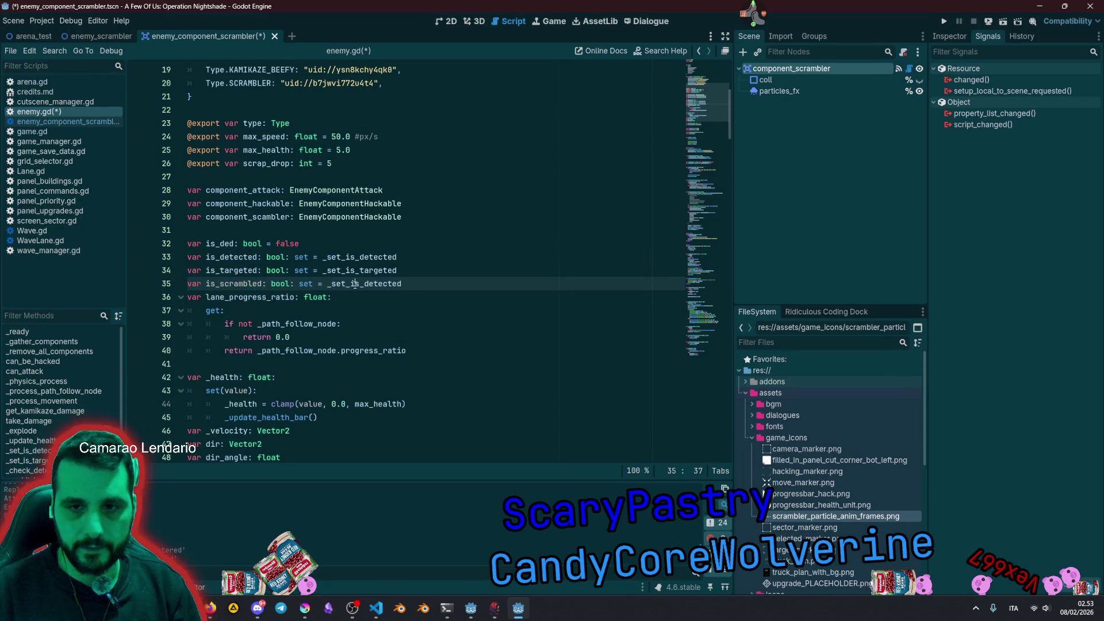
double_click(353, 283)
key("ctrl+v")
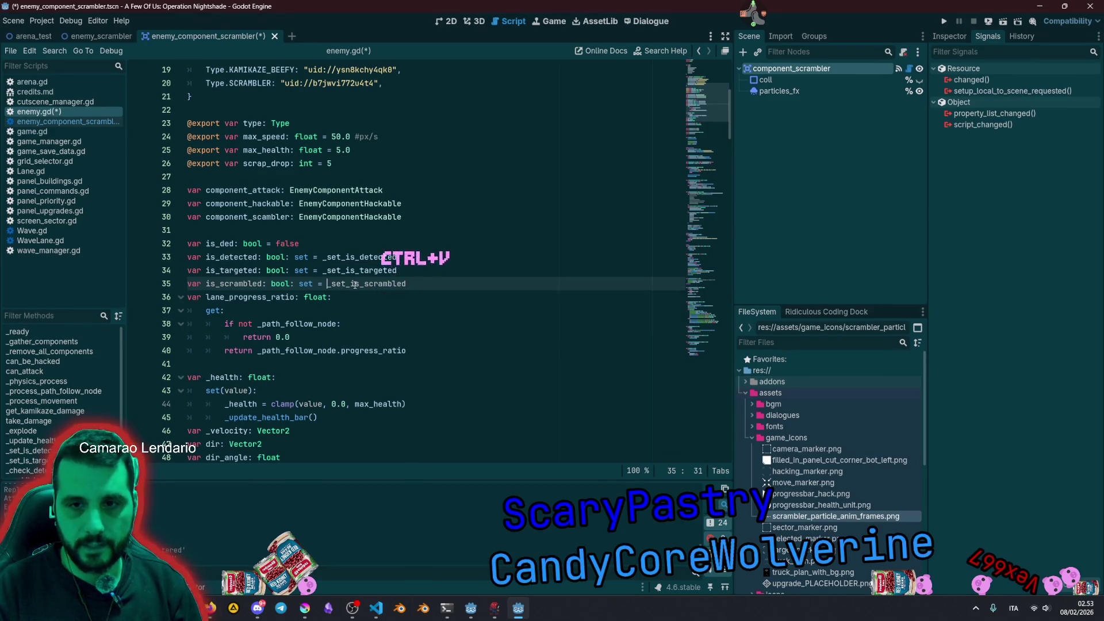
double_click(355, 284)
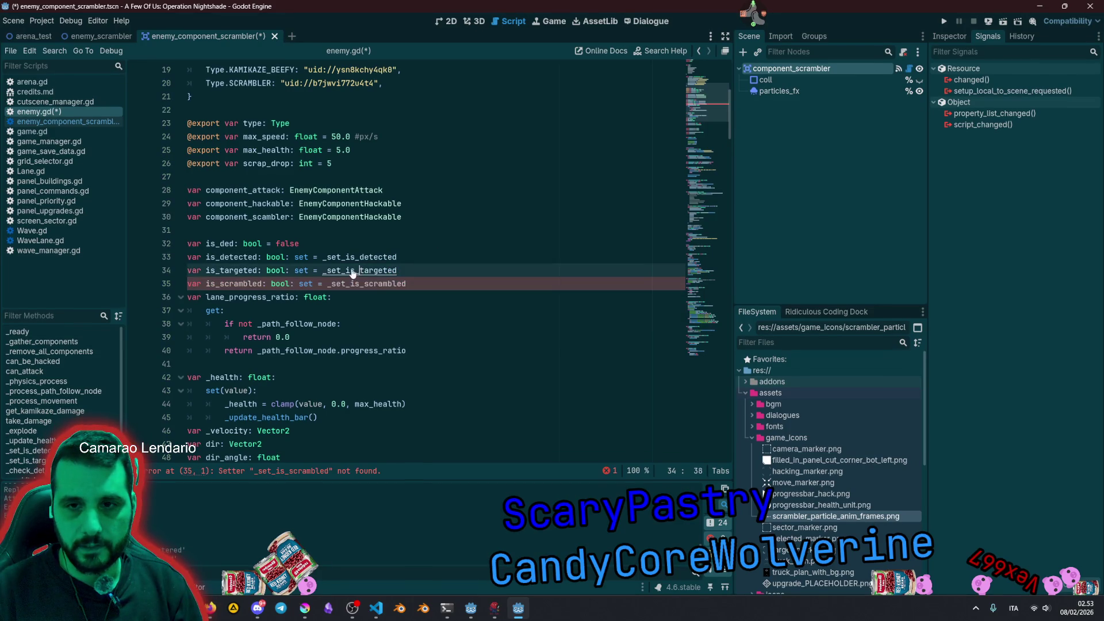
left_click(361, 272, "ctrl")
scroll(259, 268, "down", 10)
Add func _set_is_scrambled(value: bool) -> void: with a '#TODO: scramble the wordbox' comment.
left_click(269, 125)
key("Return")
key("Return")
key("Return")
type("func")
key("ctrl+v")
type("(")
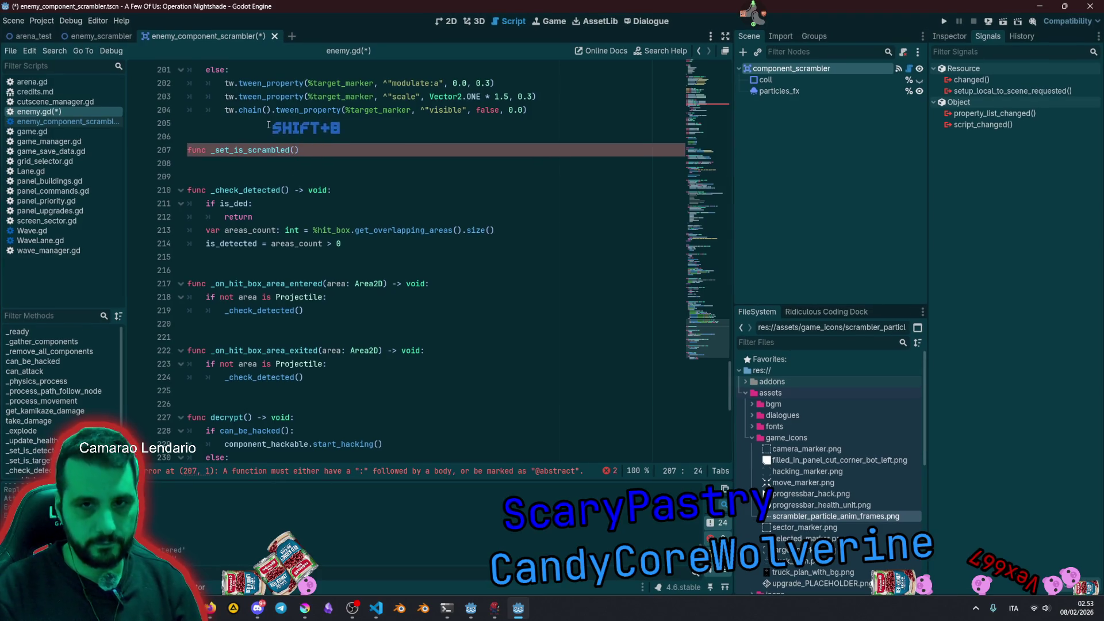
type("value: bool)")
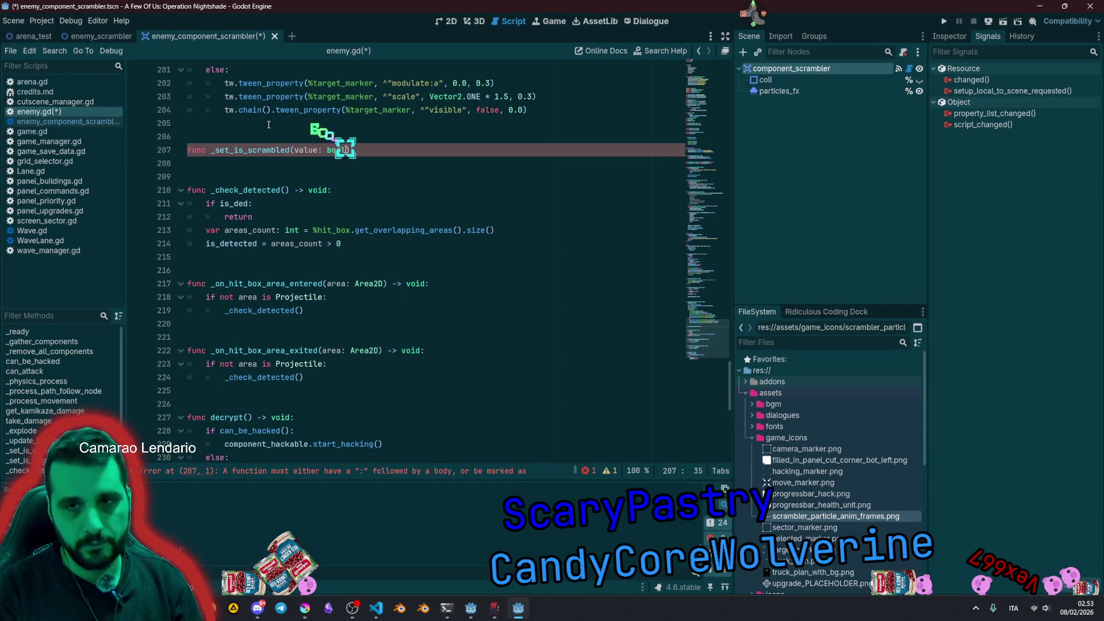
type(" -> void:")
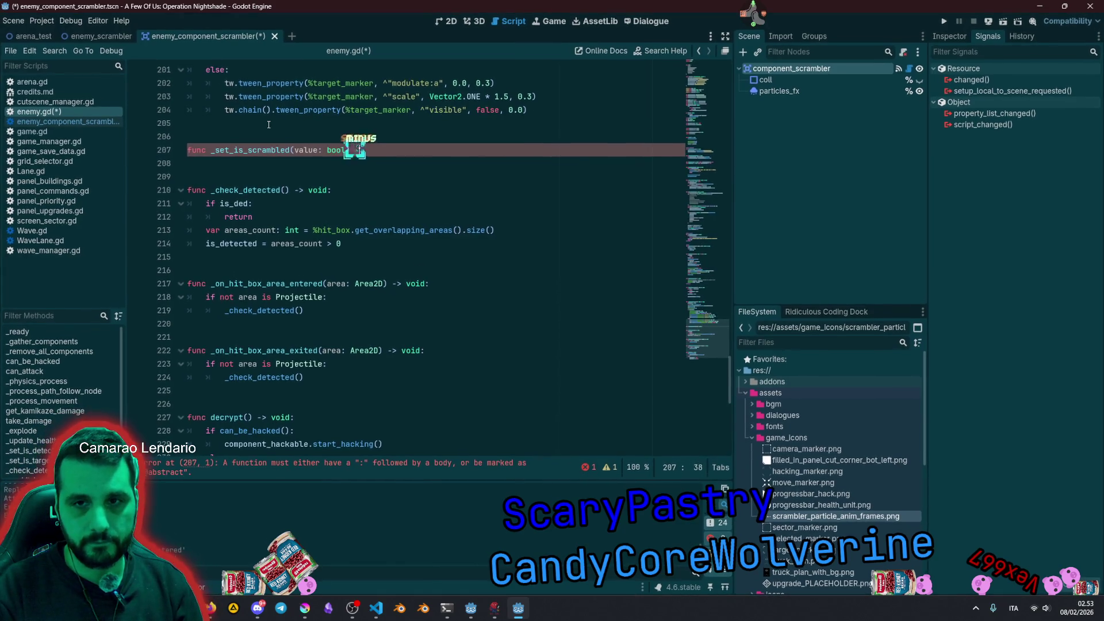
key("Return")
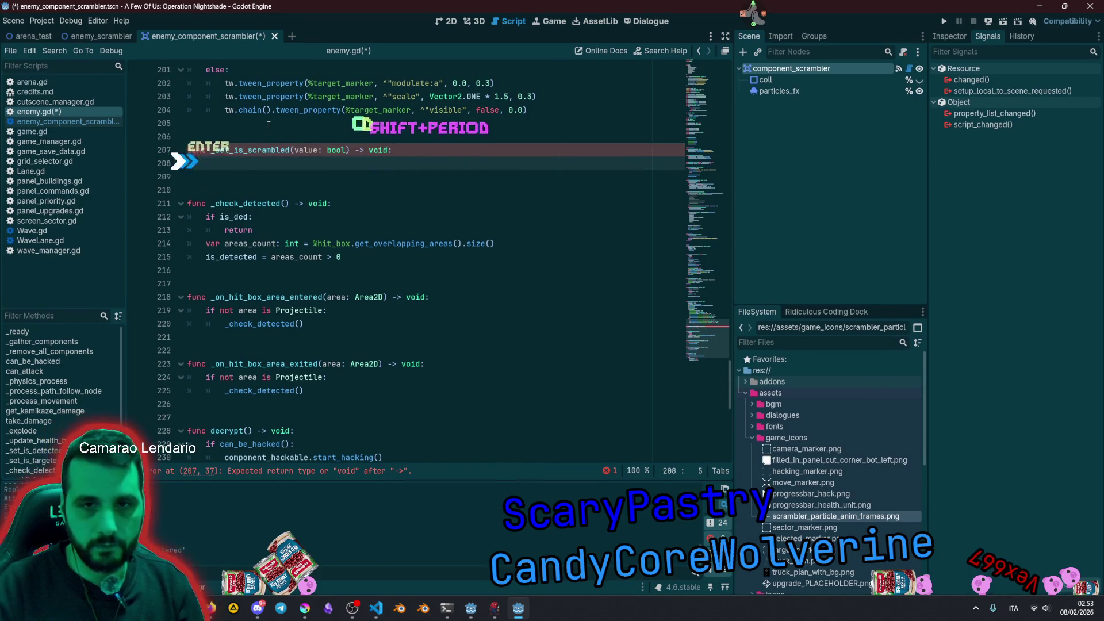
scroll(269, 335, "up", 4)
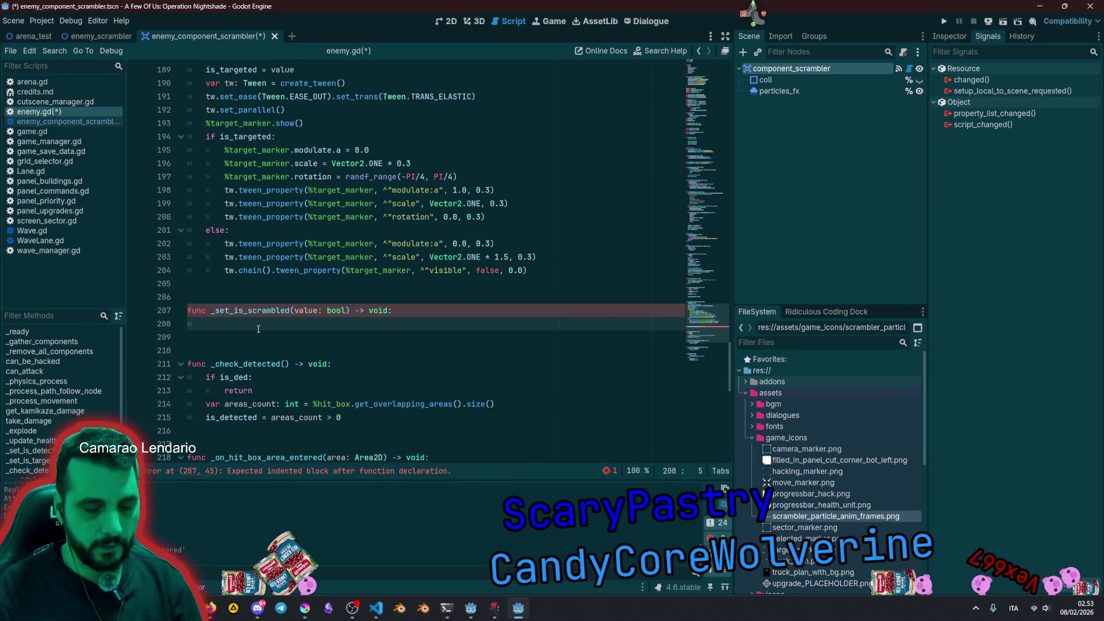
type("#TODO")
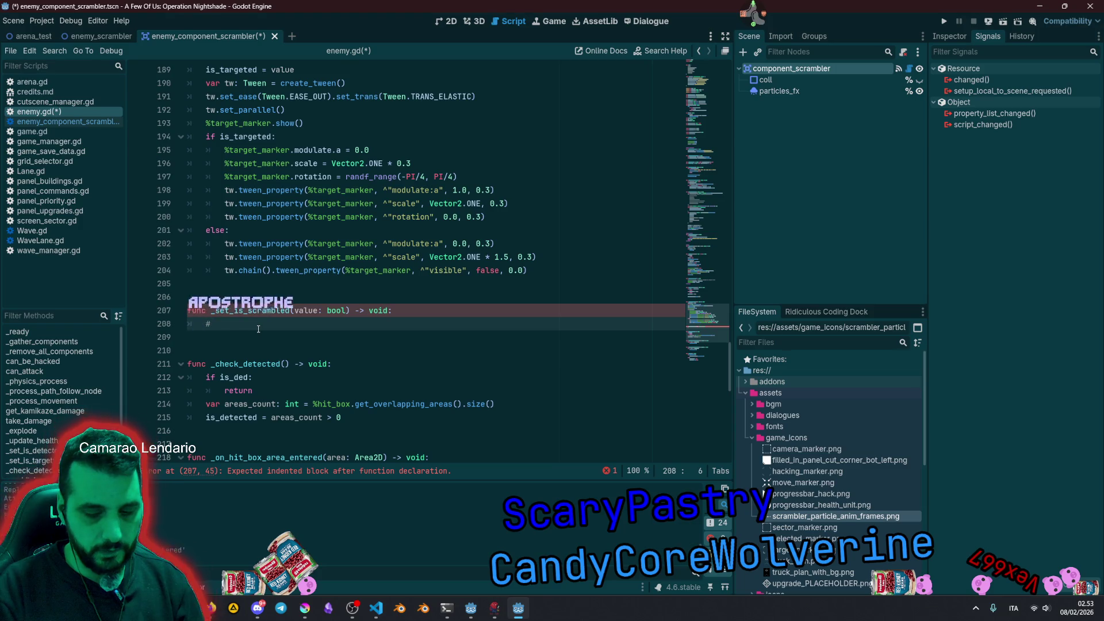
type(": scra")
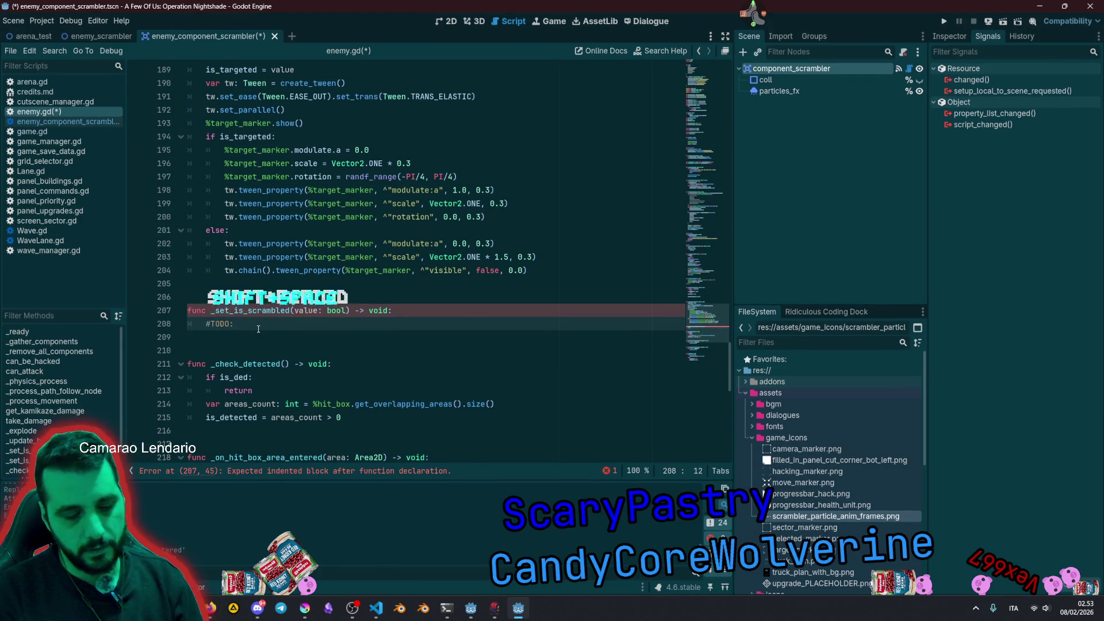
type("mble the wor")
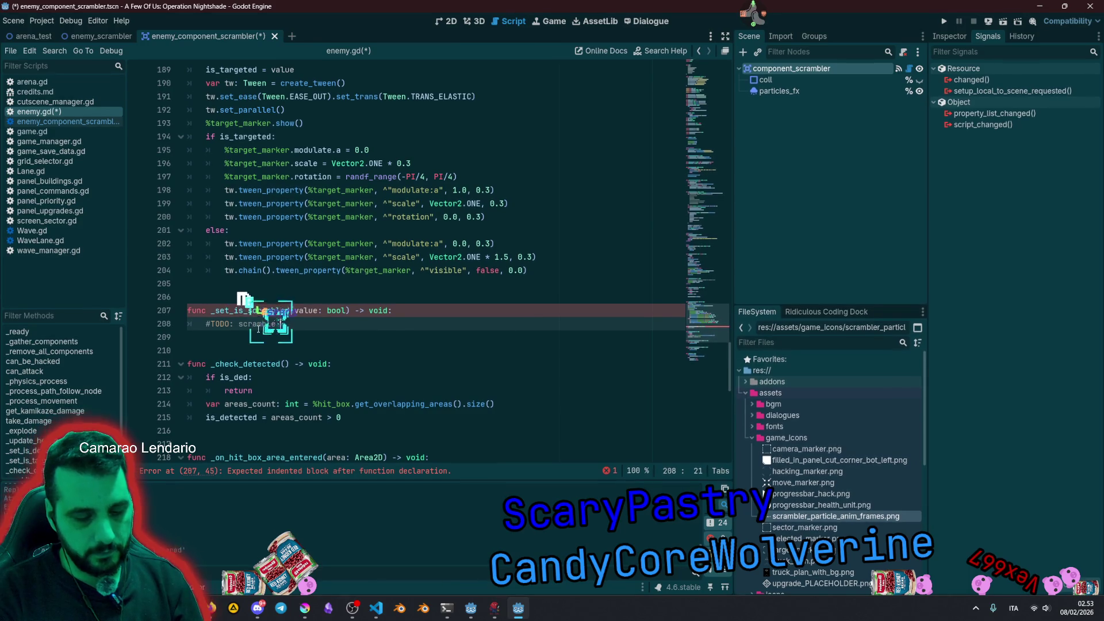
type("dbox")
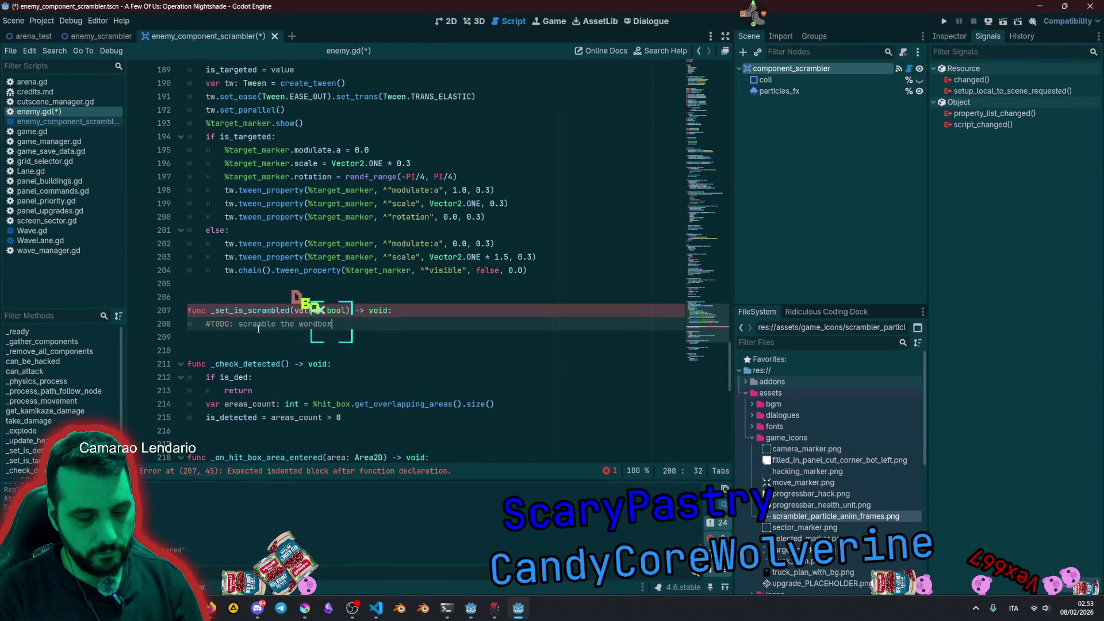
key("Return")
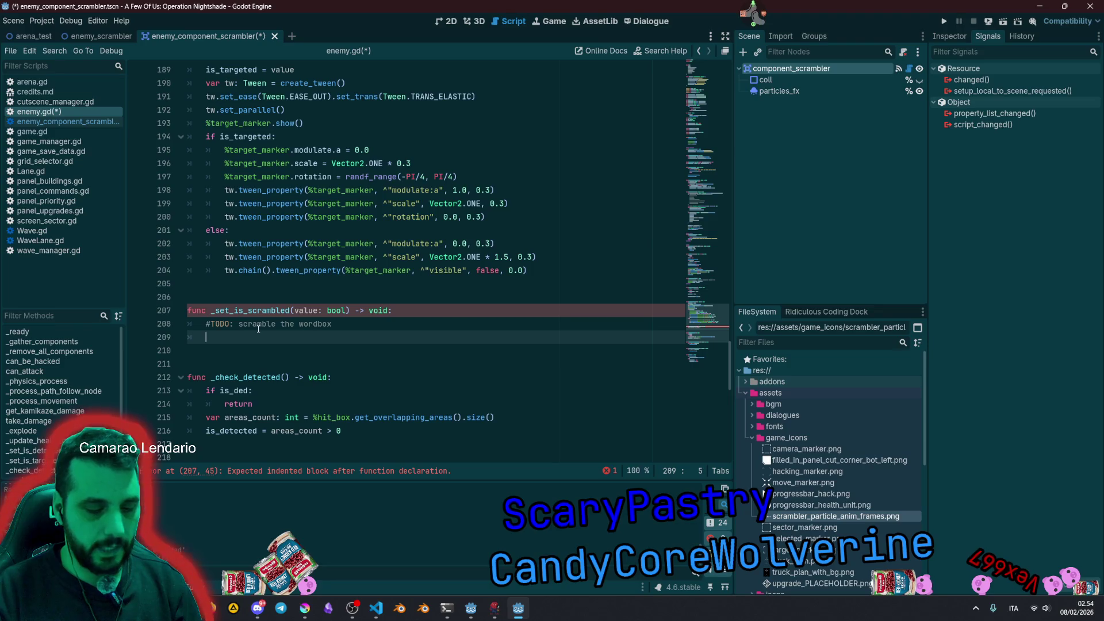
Make the setter body assign is_scrambled = value and save the script and scene.
type("is_sc")
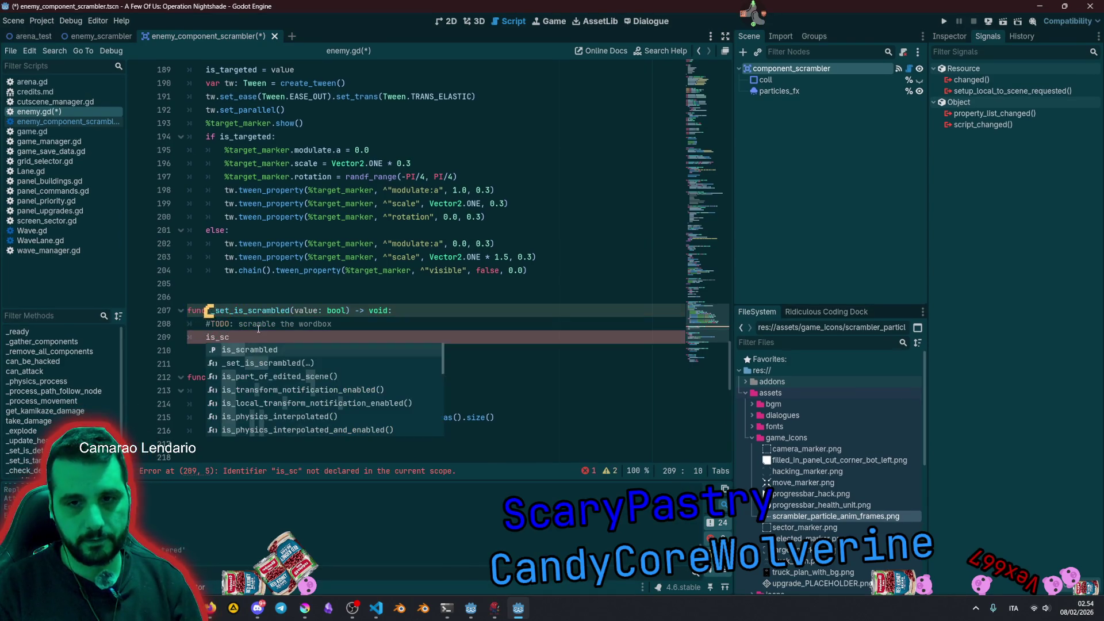
key("Return")
type("= cva")
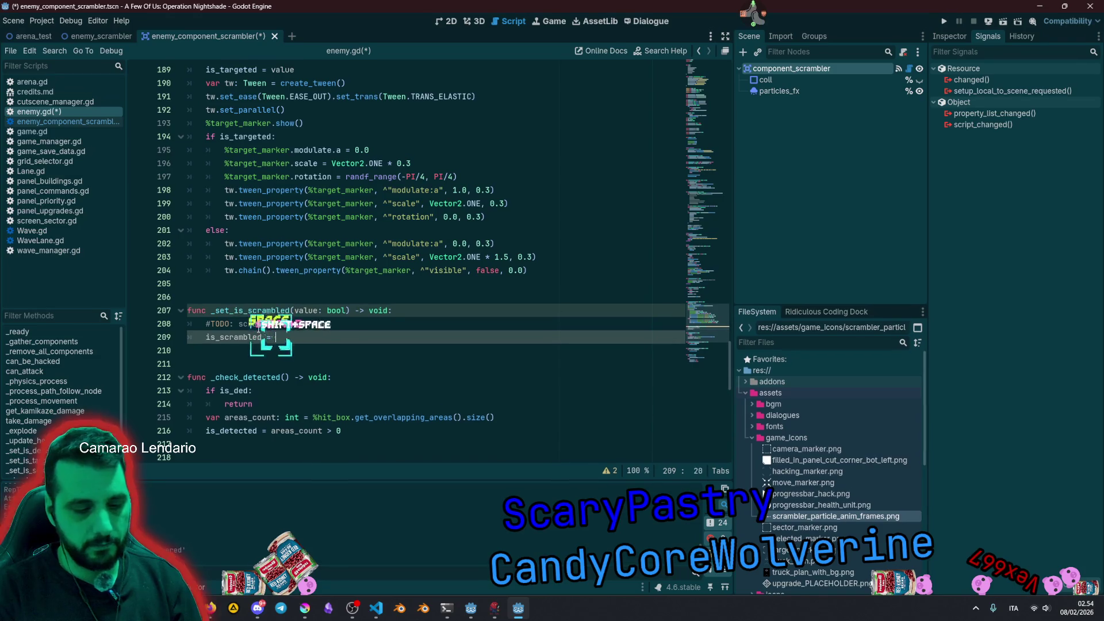
key("BackSpace")
key("BackSpace")
key("BackSpace")
type("value")
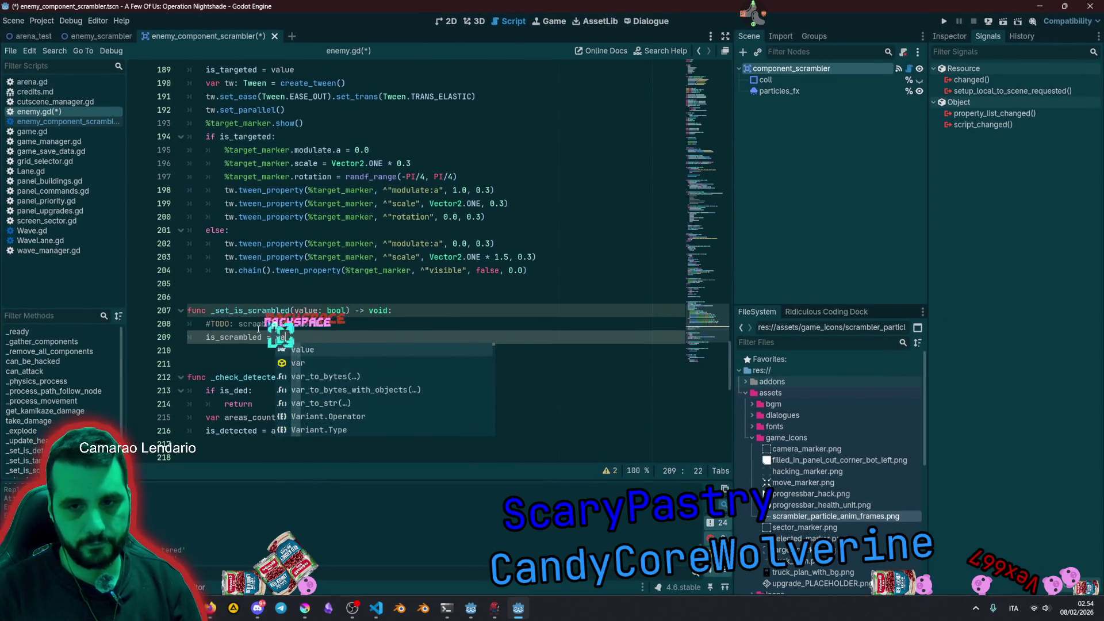
left_click(262, 324)
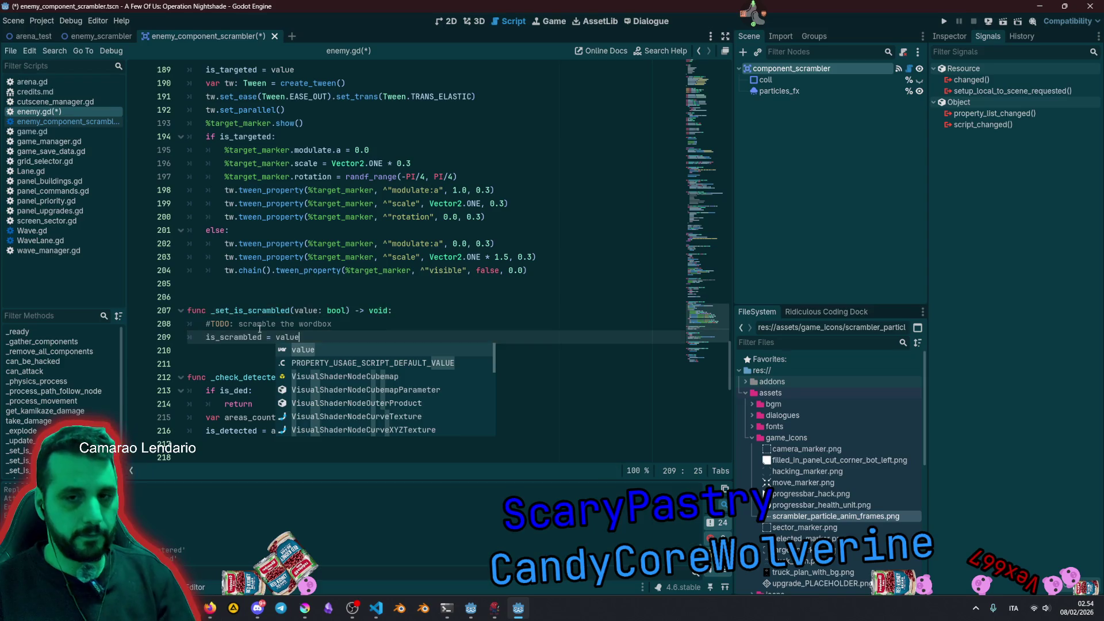
left_click(321, 336)
key("ctrl+s")
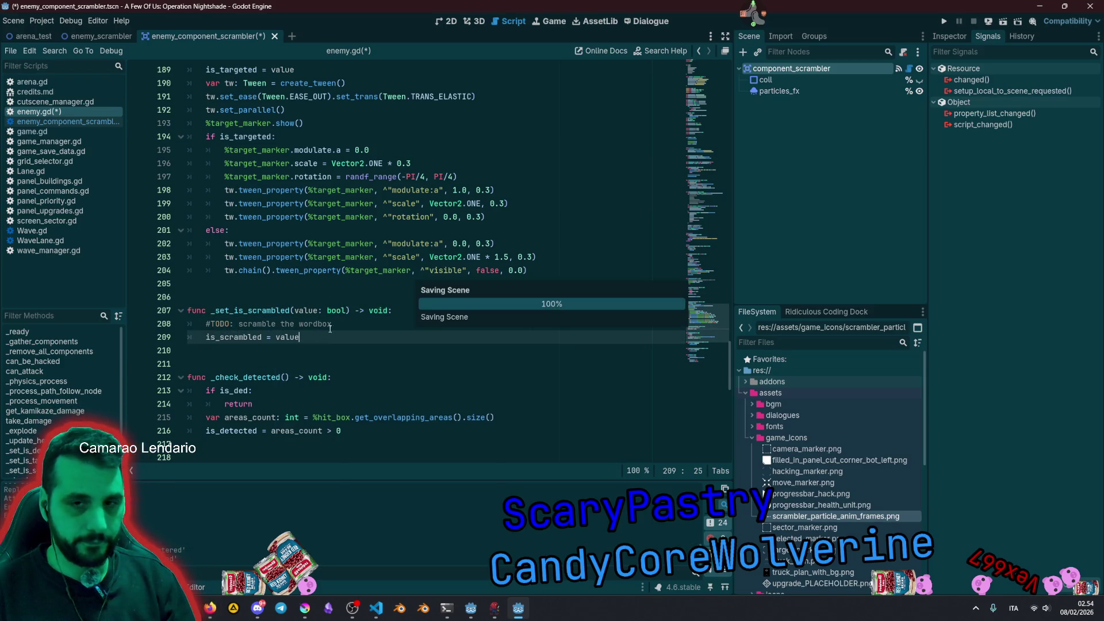
left_click(341, 311)
mouse_move(341, 313)
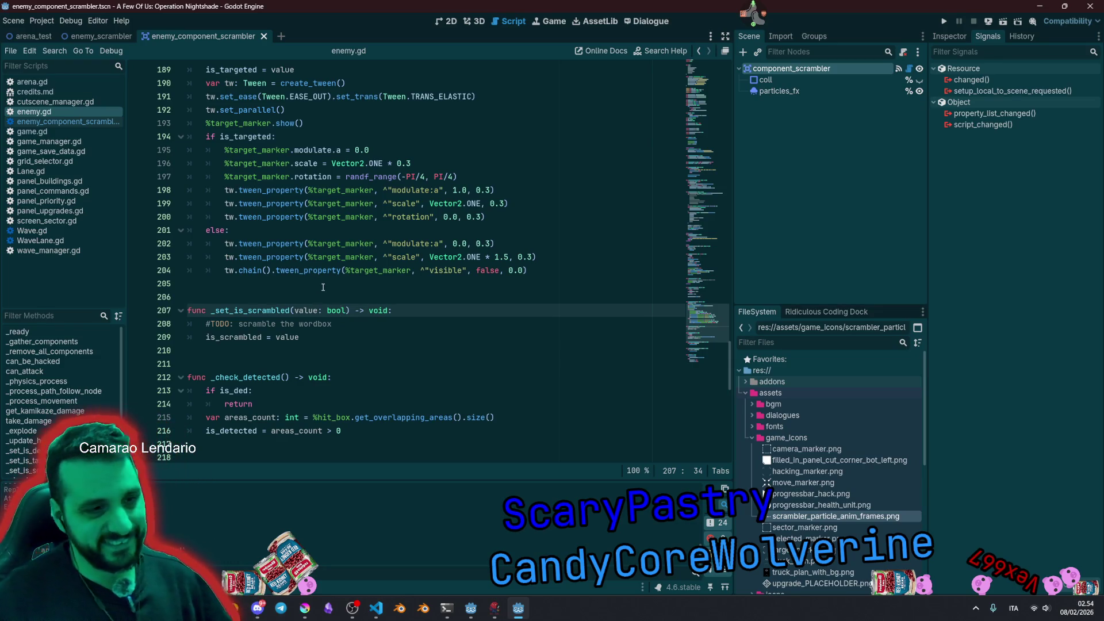
left_click(352, 271)
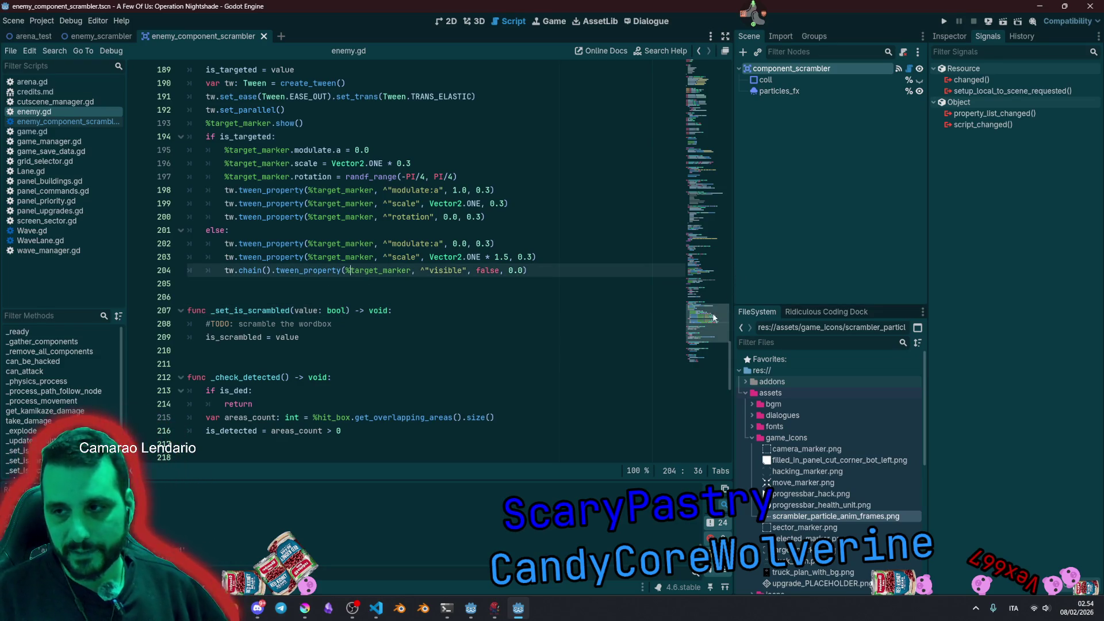
Locate the component_scambler variable declaration on line 30 of enemy.gd.
left_click(412, 310)
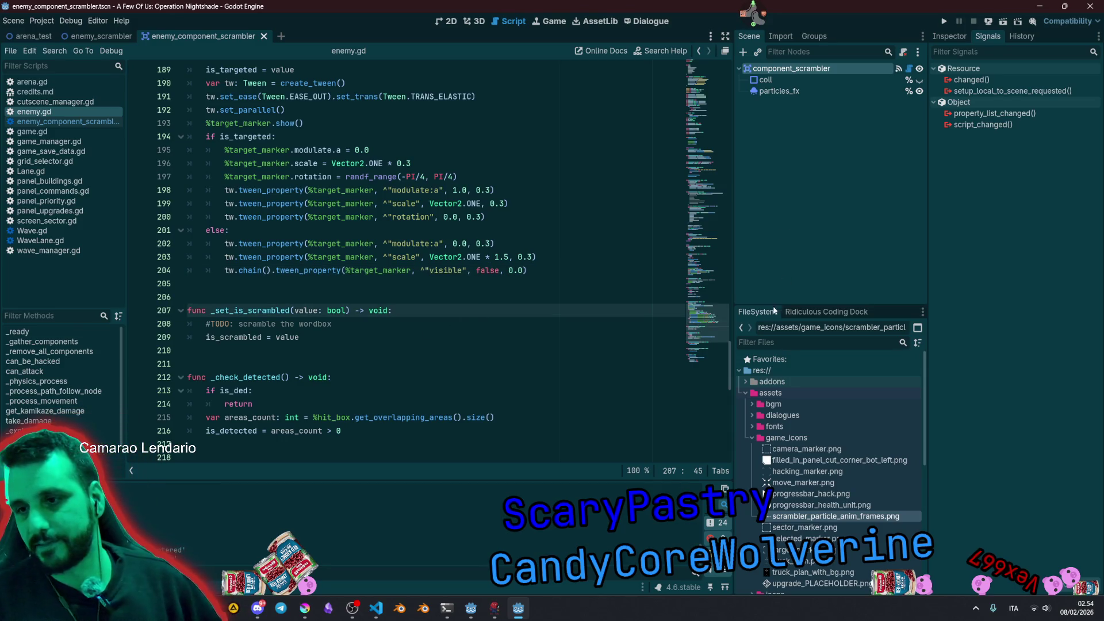
left_click_drag(705, 322, 737, 69)
left_click(328, 208)
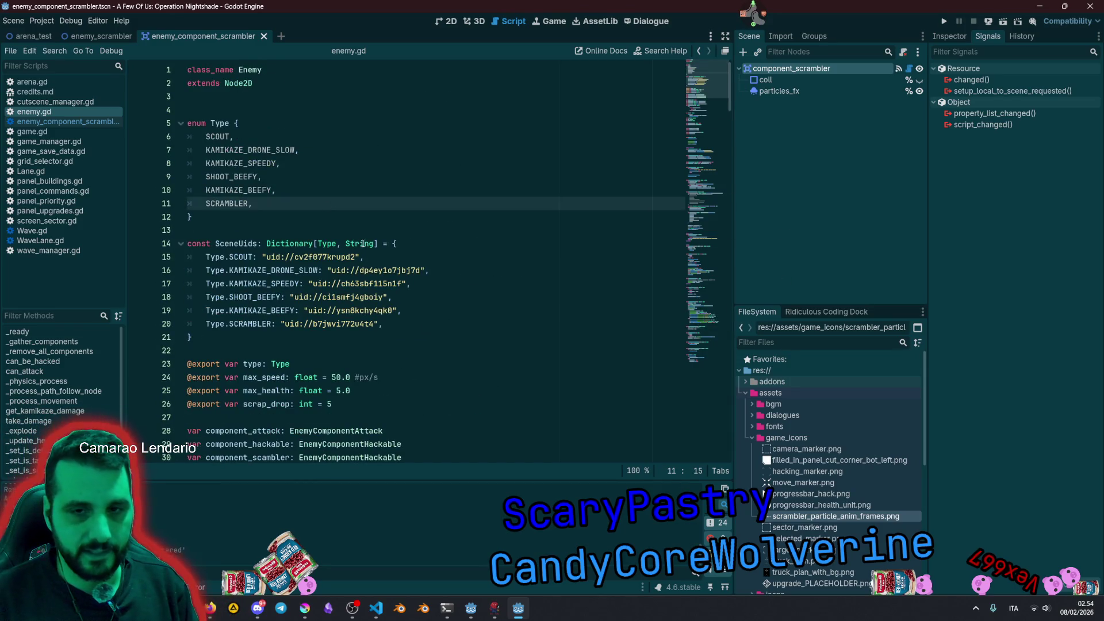
scroll(363, 244, "down", 4)
left_click(368, 204)
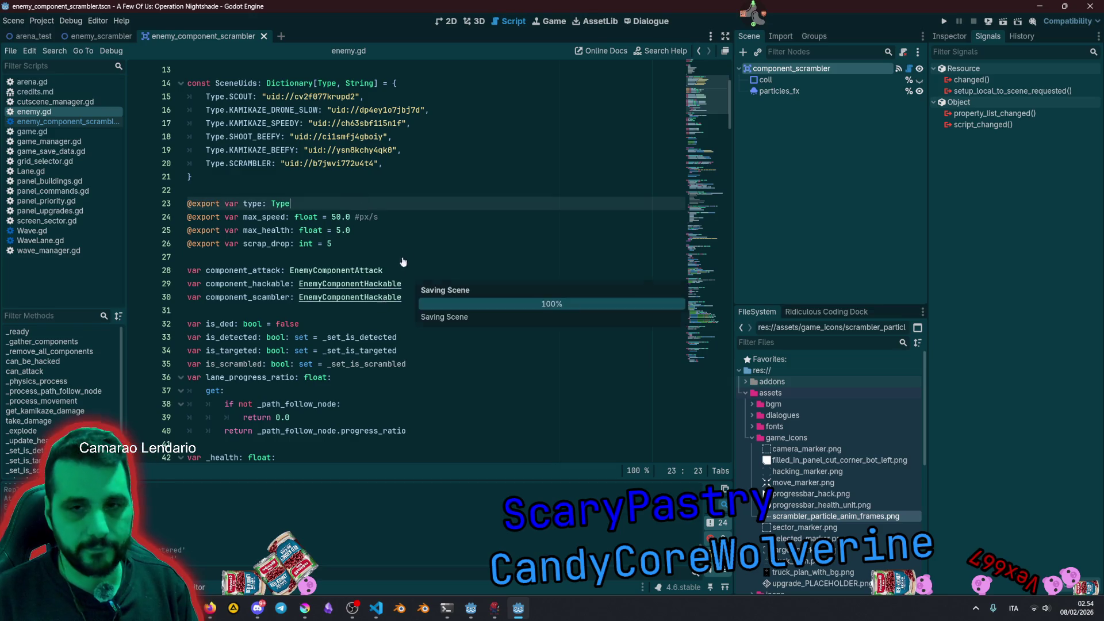
left_click(422, 218)
scroll(403, 230, "down", 1)
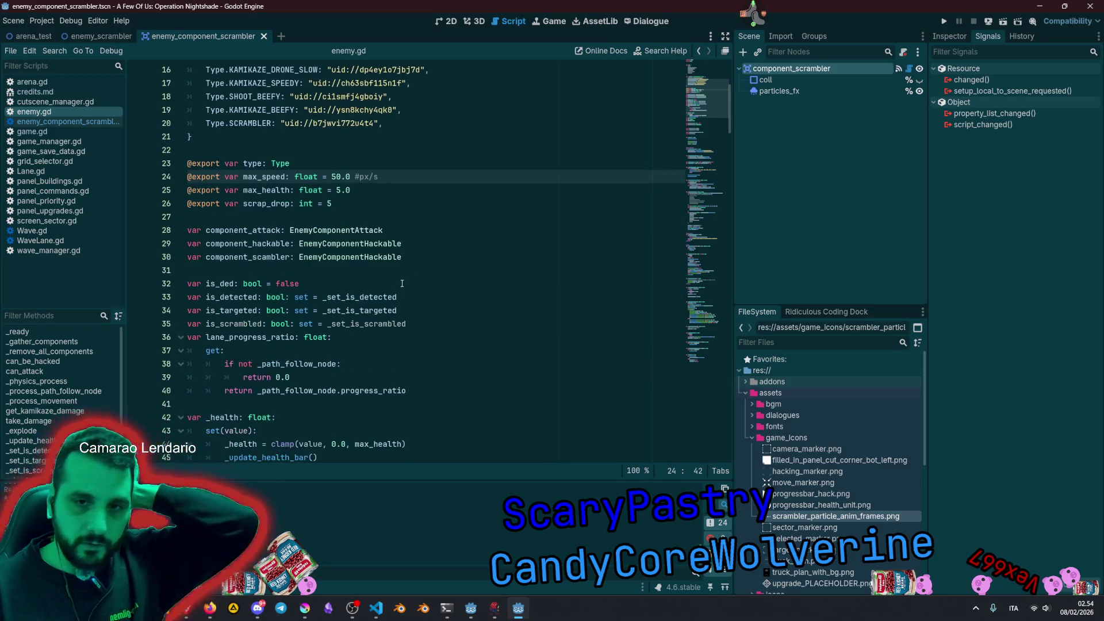
double_click(247, 257)
scroll(291, 282, "down", 1)
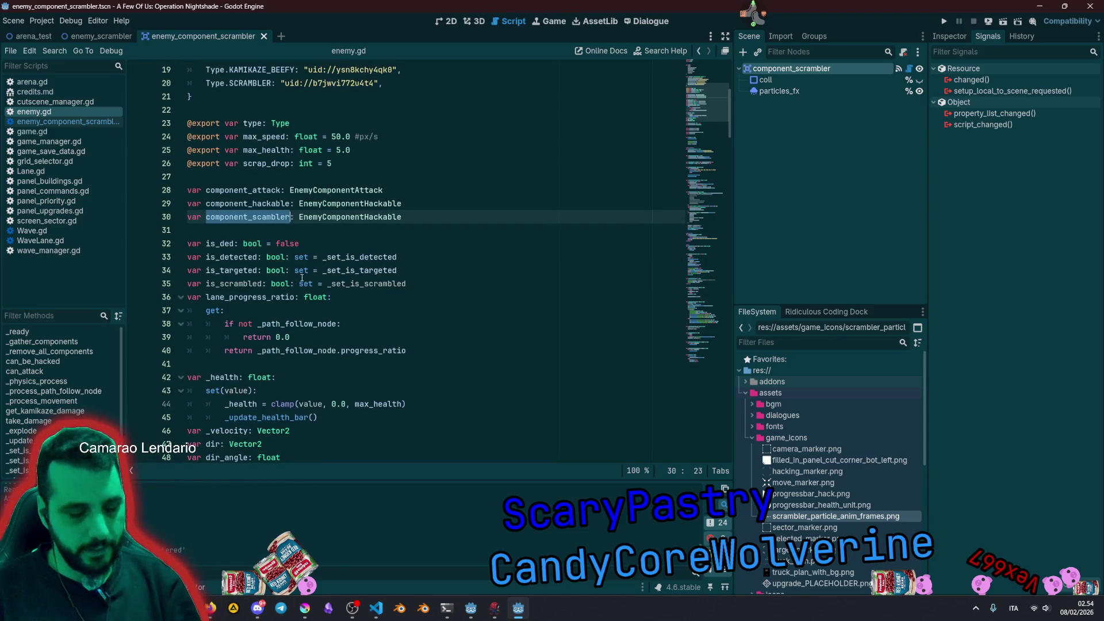
scroll(305, 258, "up", 1)
Change component_scambler's type from EnemyComponentHackable to EnemyComponentScrambler.
left_click(323, 259)
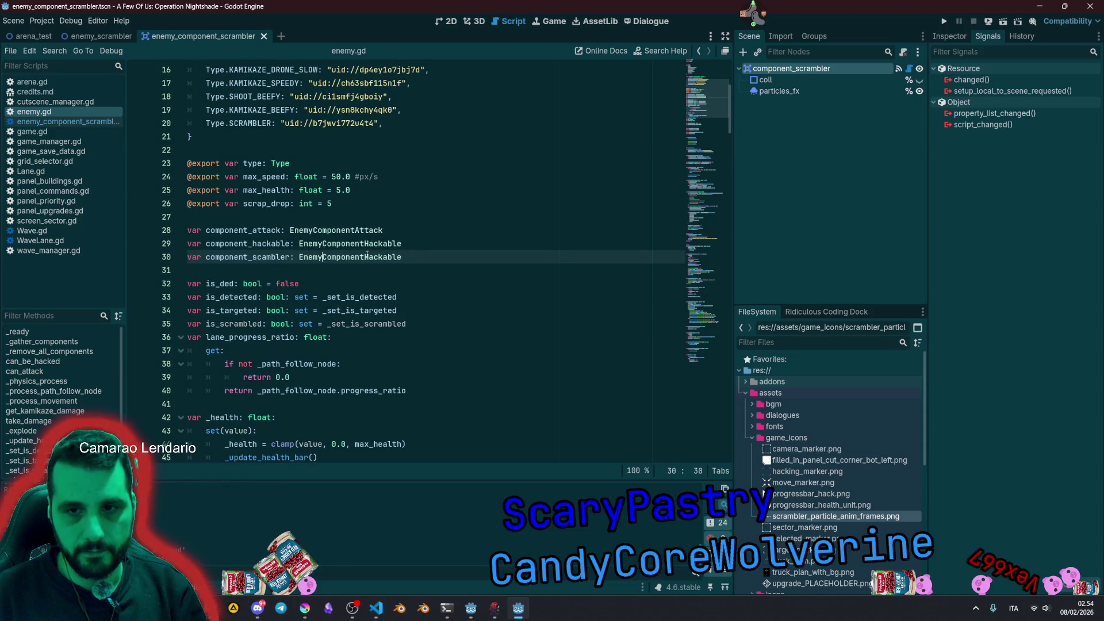
key("shift+End")
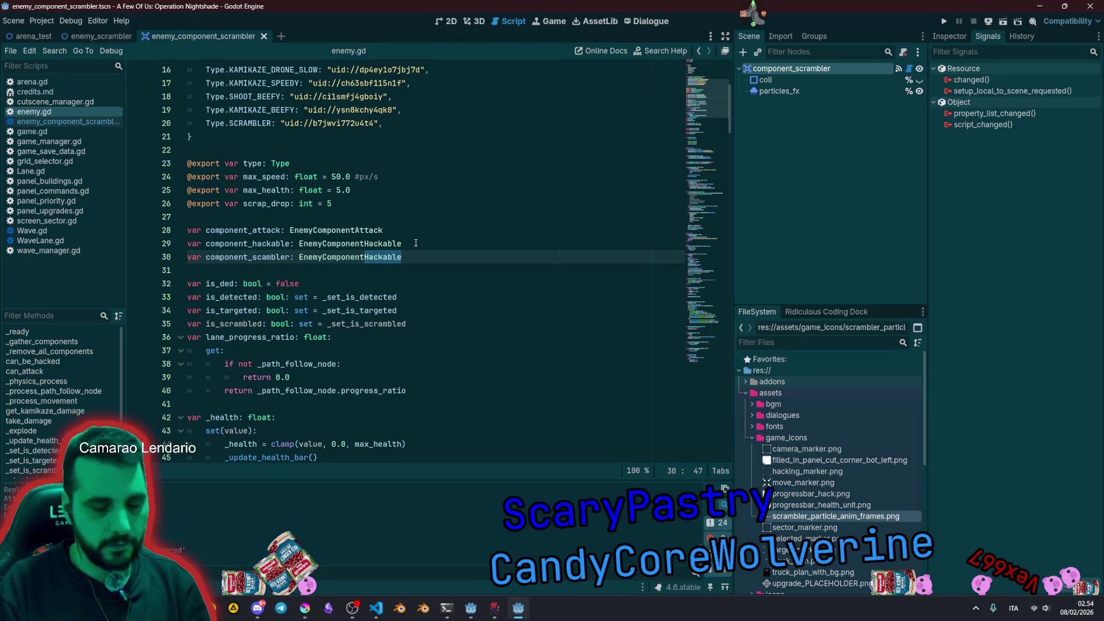
type("Scr")
key("Return")
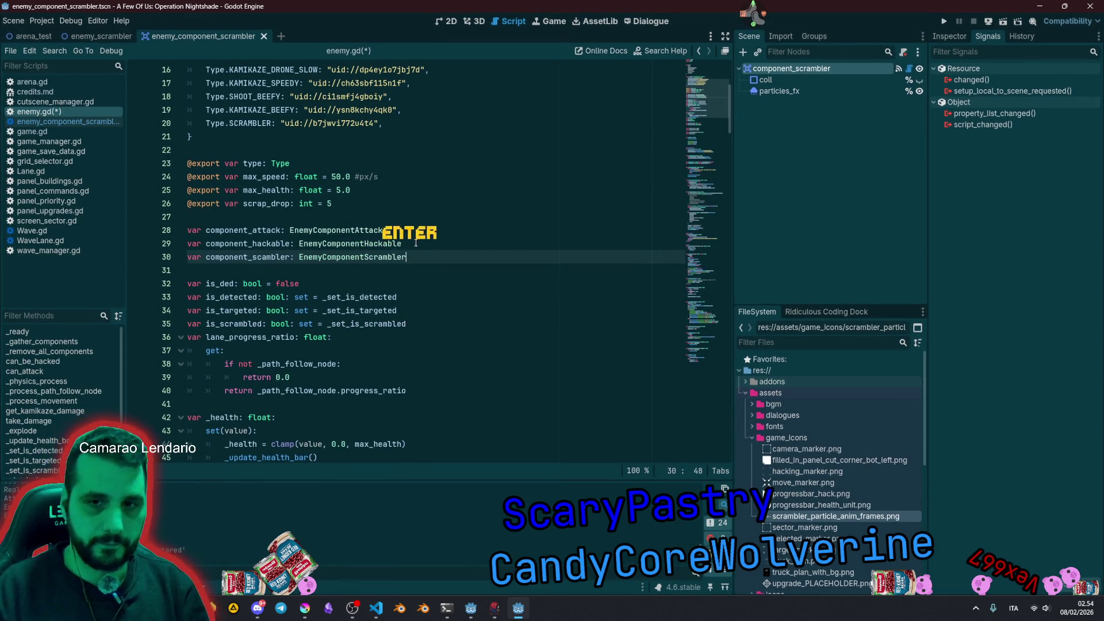
double_click(269, 257)
key("ctrl+c")
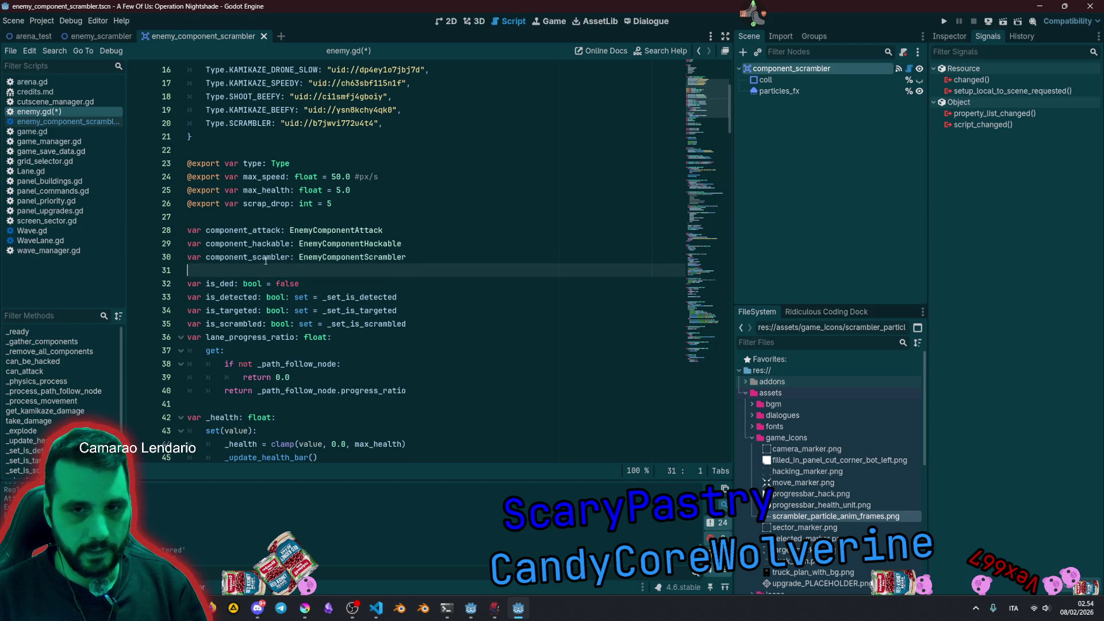
scroll(265, 332, "down", 3)
scroll(266, 331, "down", 9)
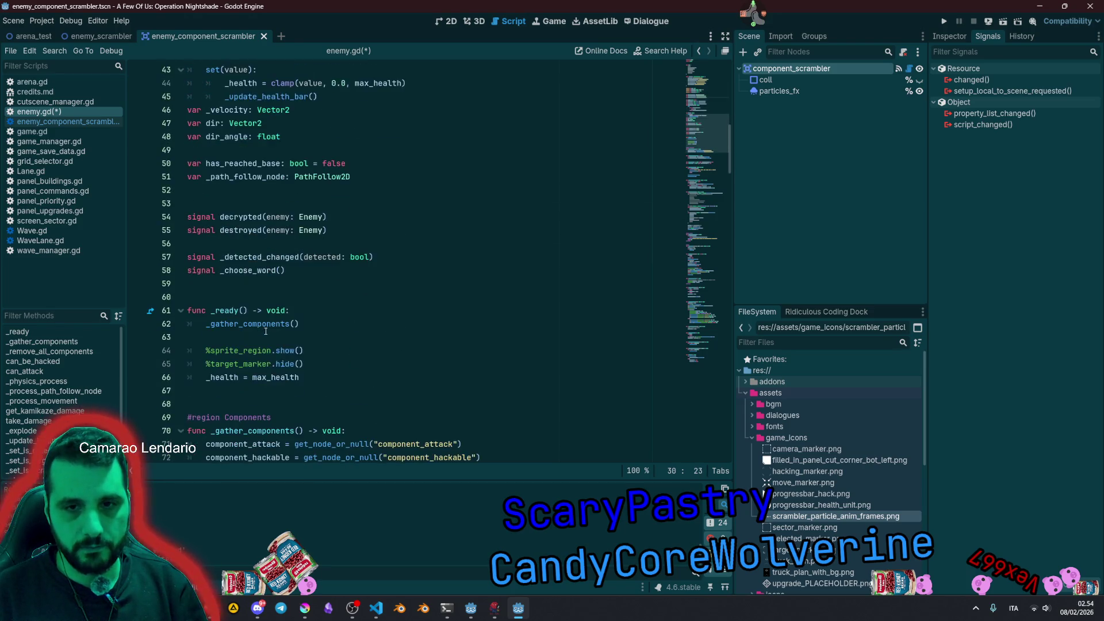
Add a component_scambler lookup in _gather_components by copying the component_hackable line.
double_click(247, 203)
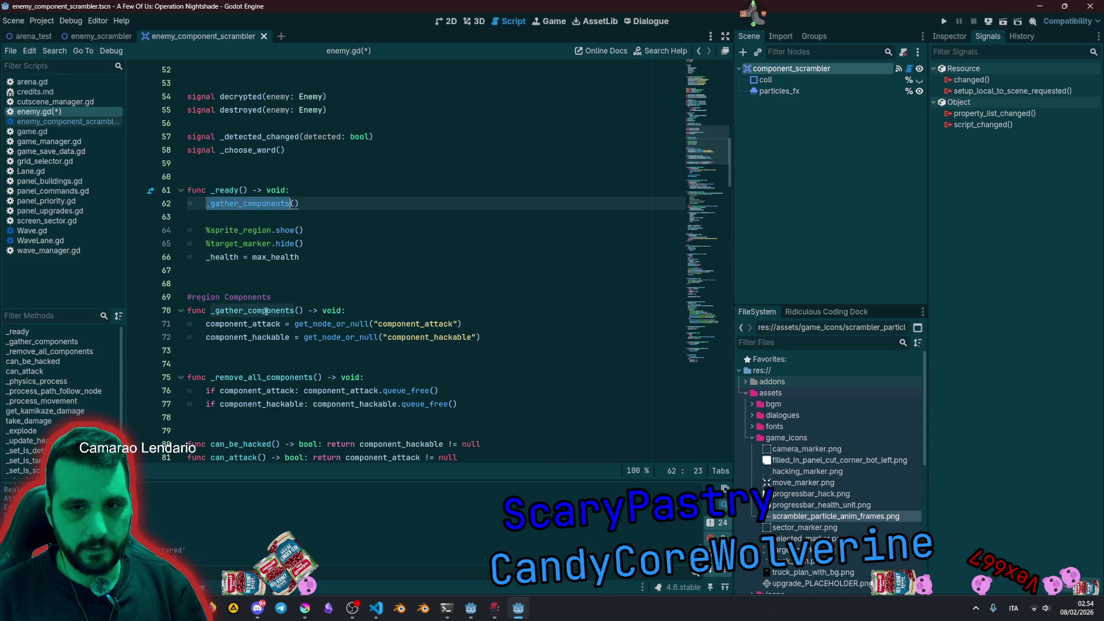
left_click(267, 337)
key("ctrl+shift+d")
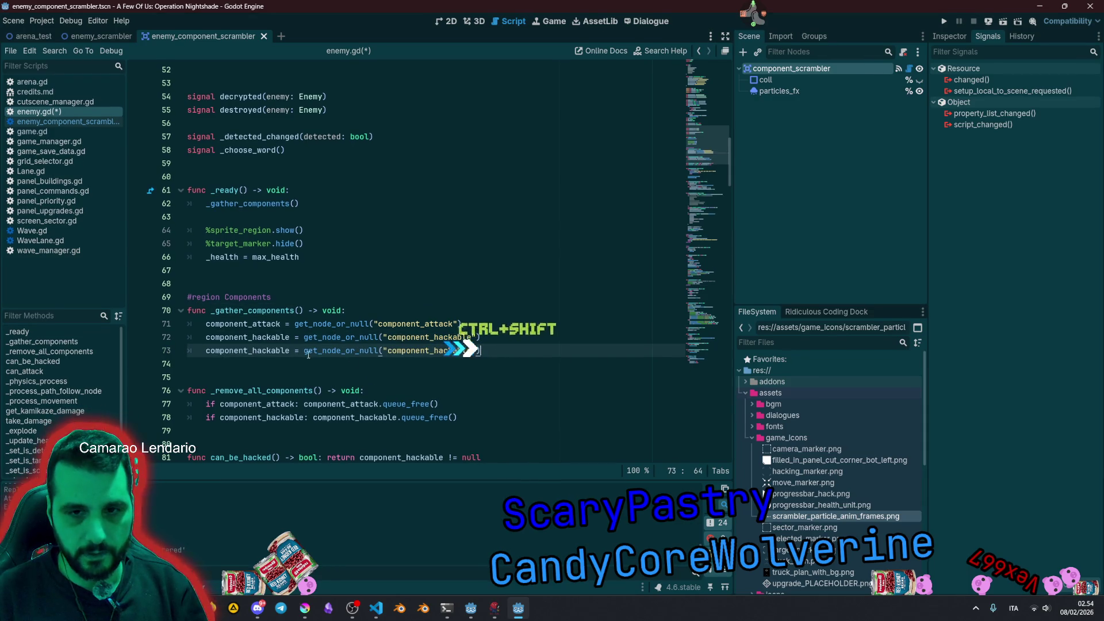
double_click(268, 350)
key("ctrl+d")
key("ctrl+v")
left_click(515, 314)
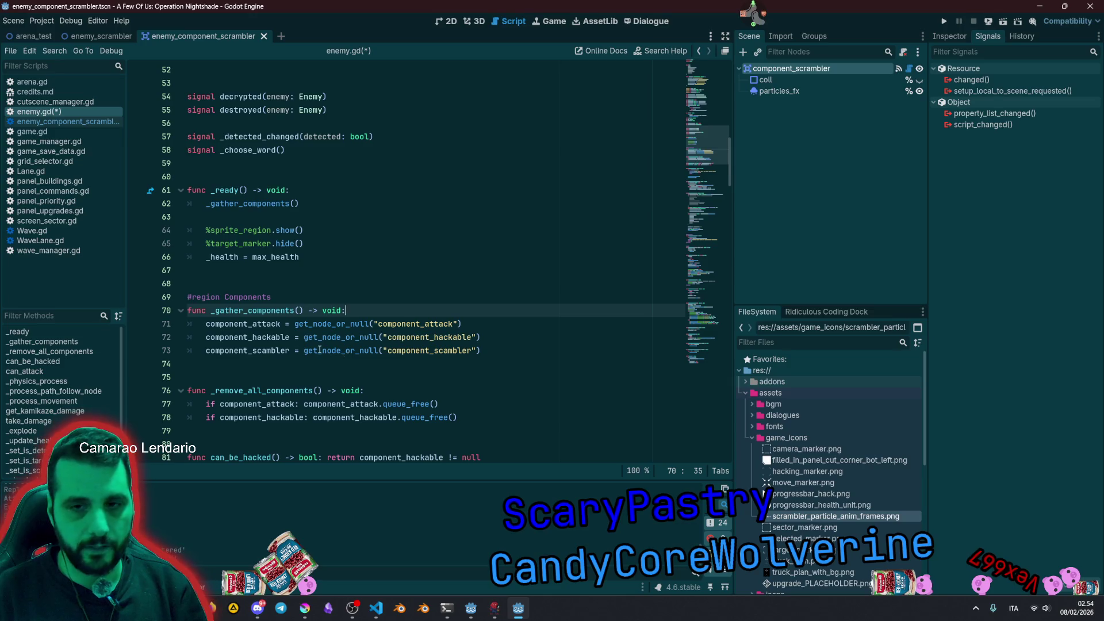
Free component_scambler in _remove_all_components alongside component_hackable, and save enemy.gd.
scroll(320, 351, "down", 4)
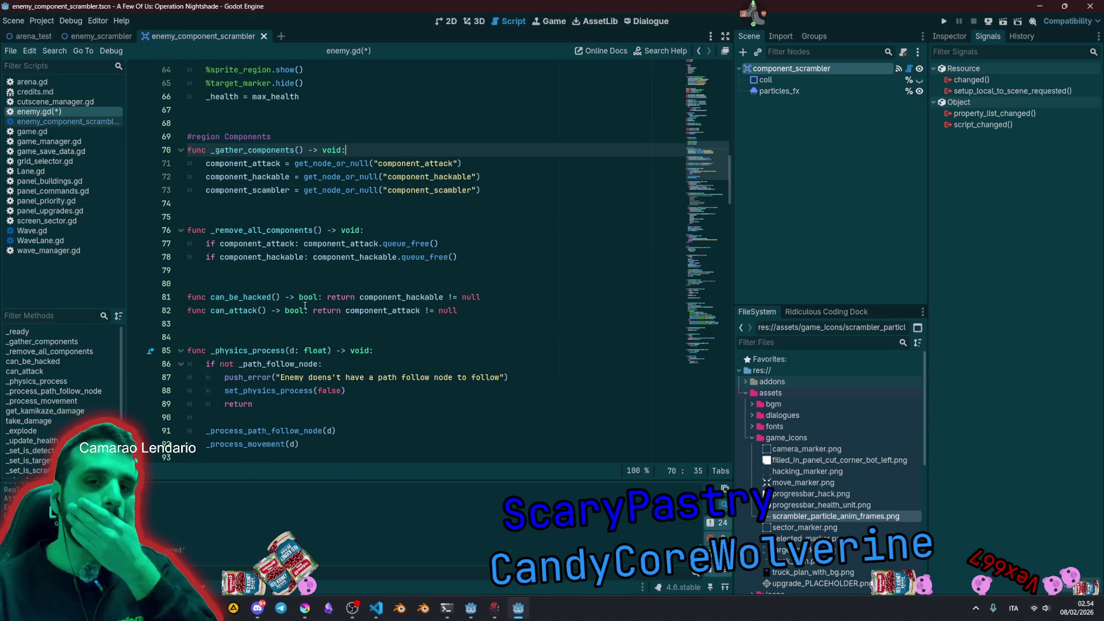
left_click(266, 257)
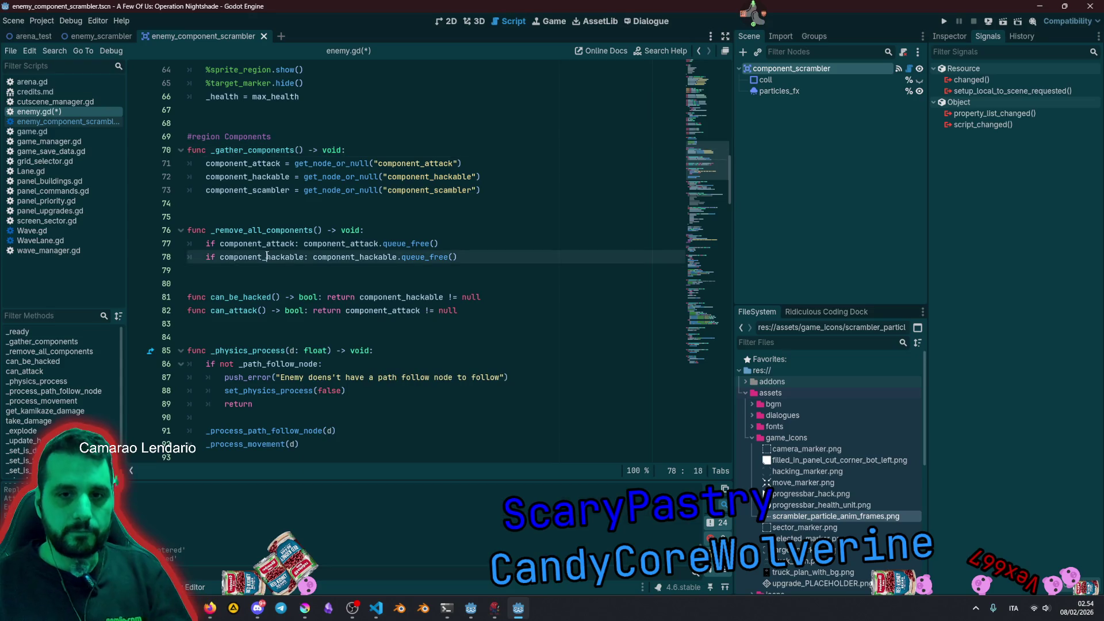
key("ctrl+shift+d")
key("ctrl+d")
key("ctrl+d")
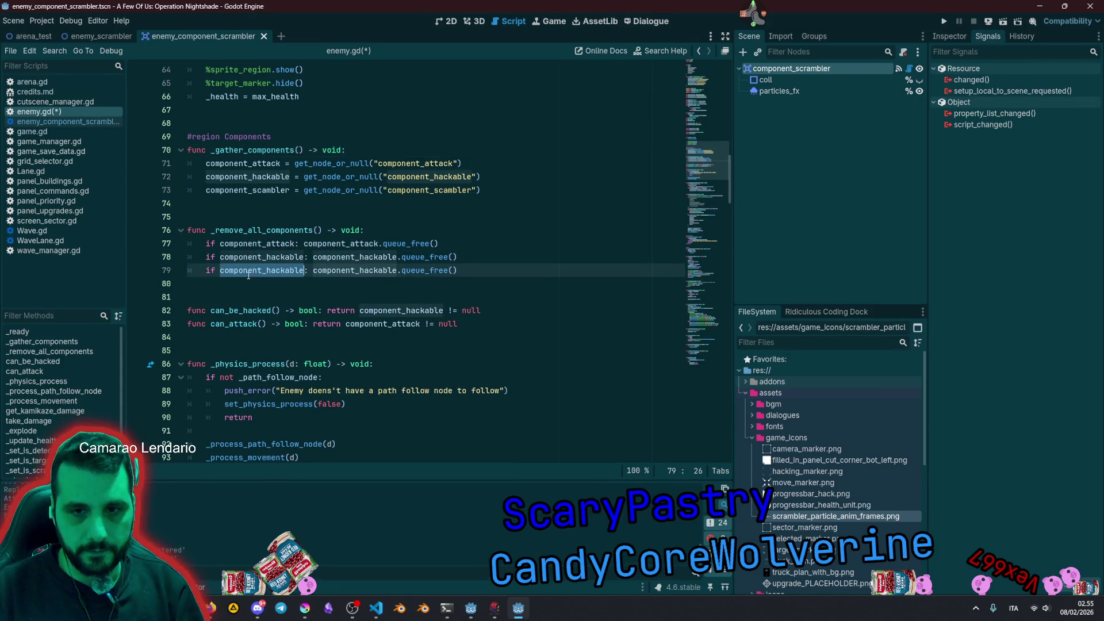
type("component_scambler")
key("Escape")
key("Up")
key("Up")
key("End")
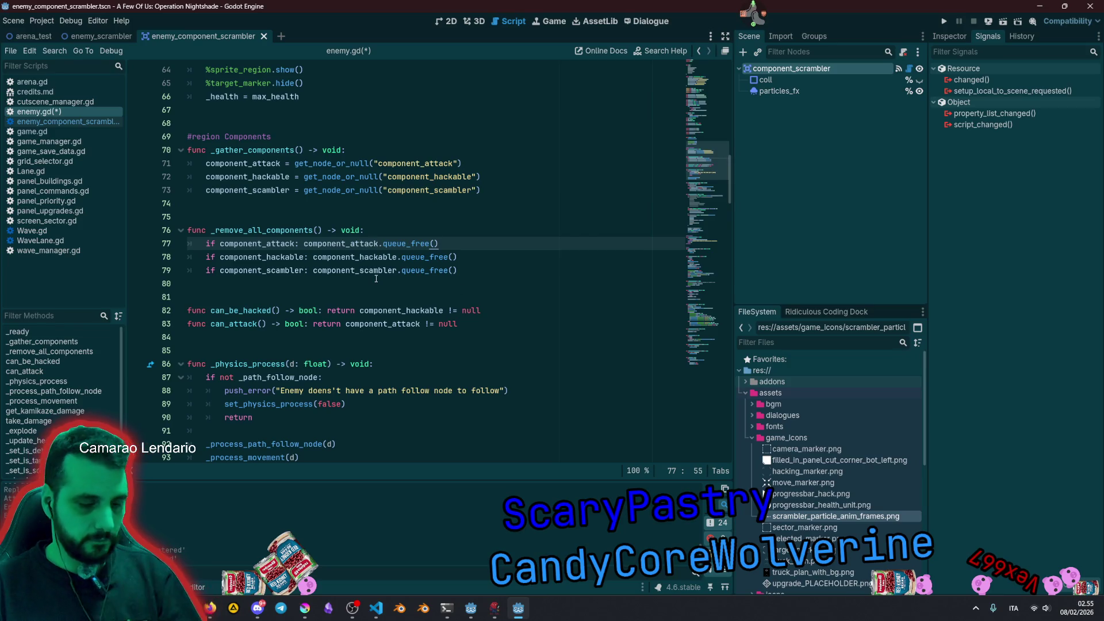
key("ctrl+s")
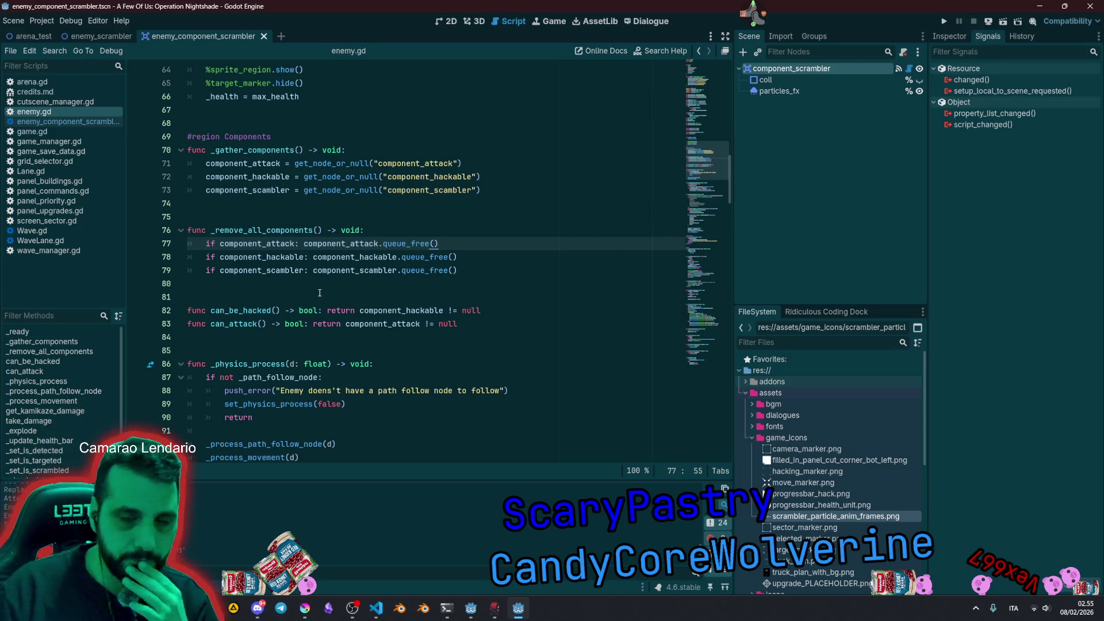
Add a can_scramble() function, copied from can_attack, that checks component_scambler, and save.
left_click(254, 323)
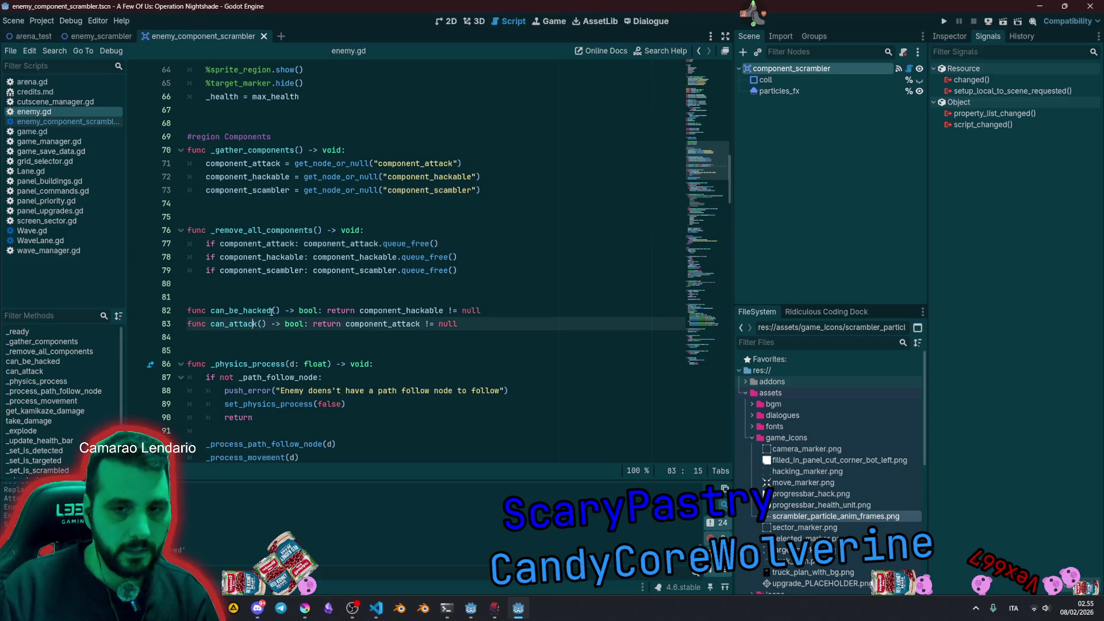
key("ctrl+shift+d")
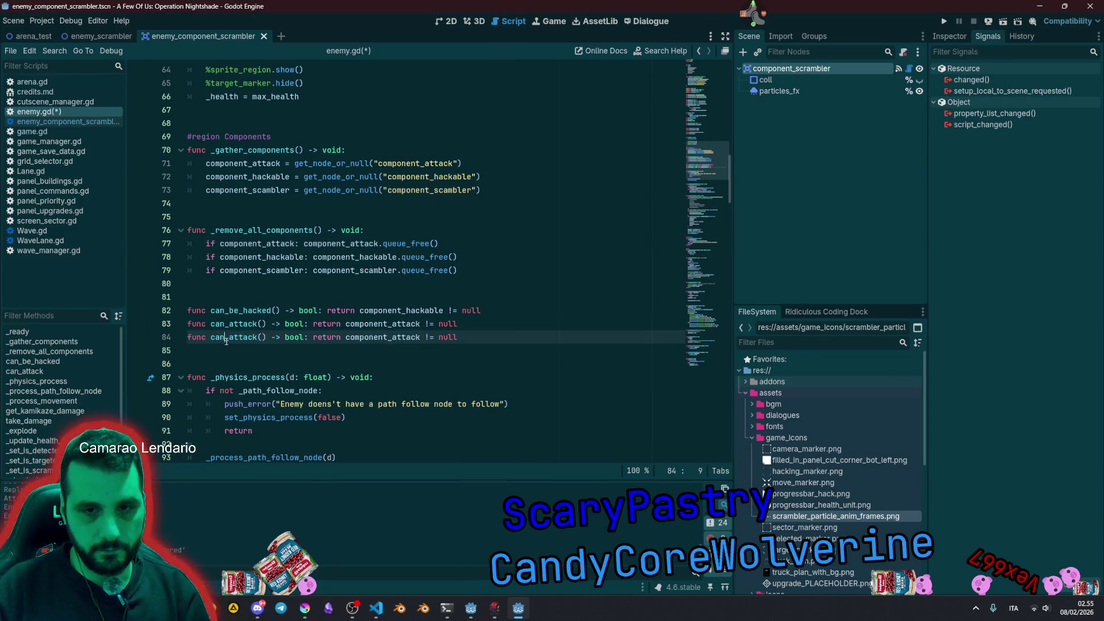
key("Right")
key("ctrl+shift+Right")
type("scramble")
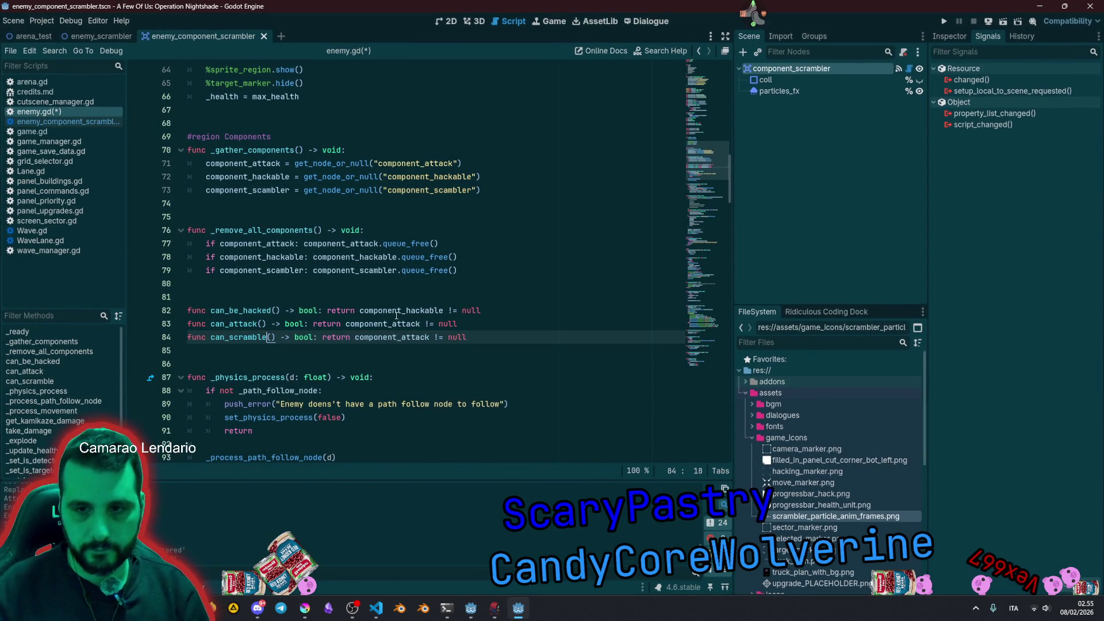
double_click(267, 272)
key("ctrl+c")
double_click(391, 337)
key("ctrl+v")
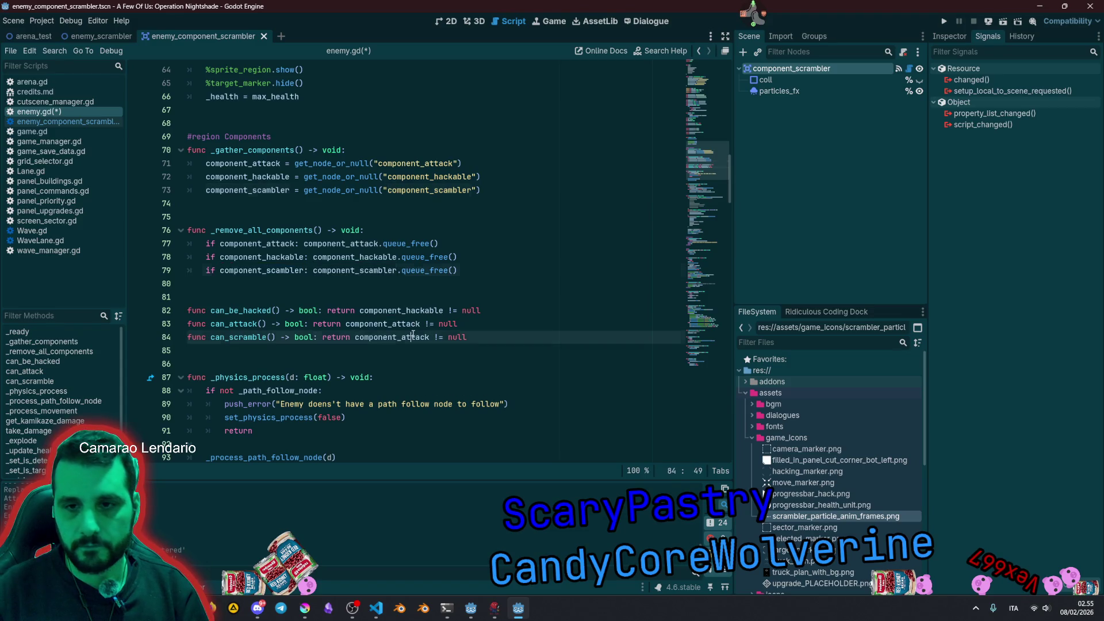
key("ctrl+s")
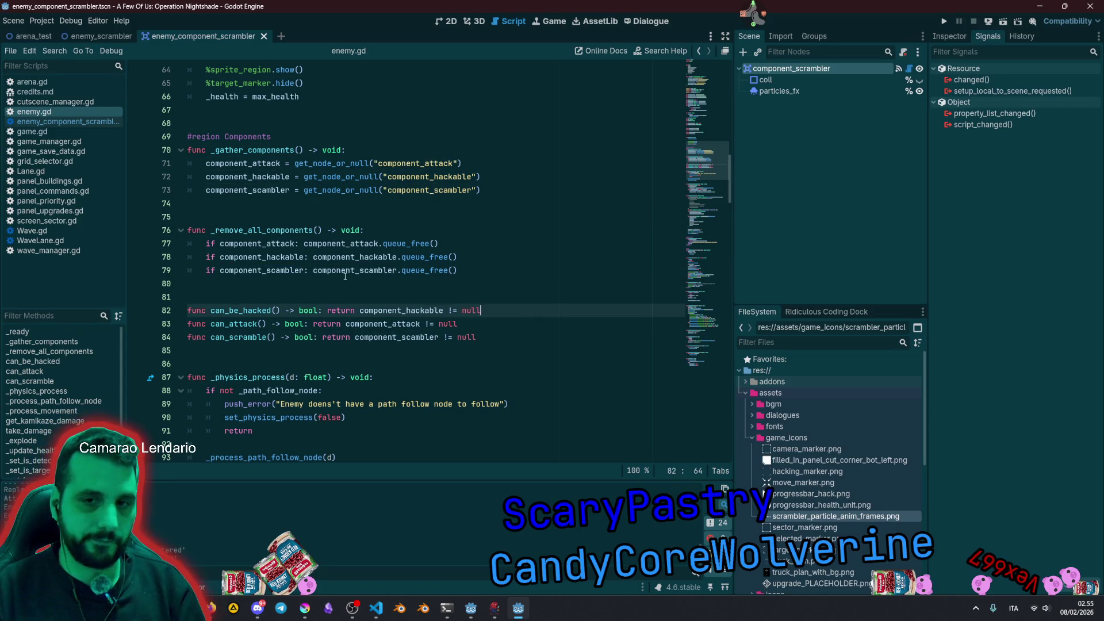
Review the new can_scramble function and leave the caret on blank line 81.
left_click(358, 285)
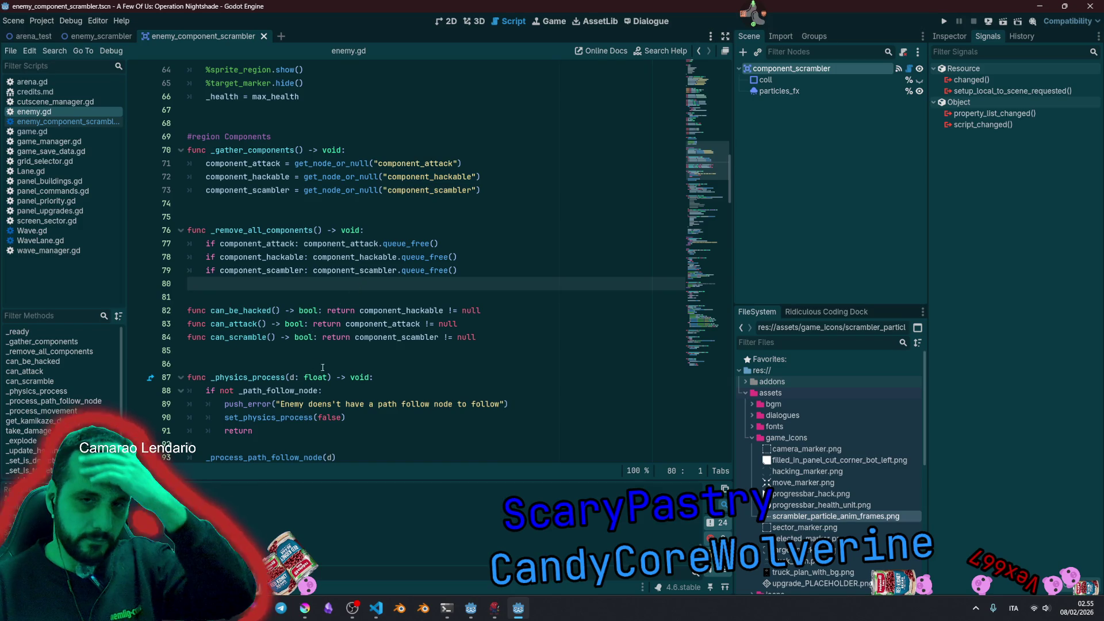
double_click(231, 341)
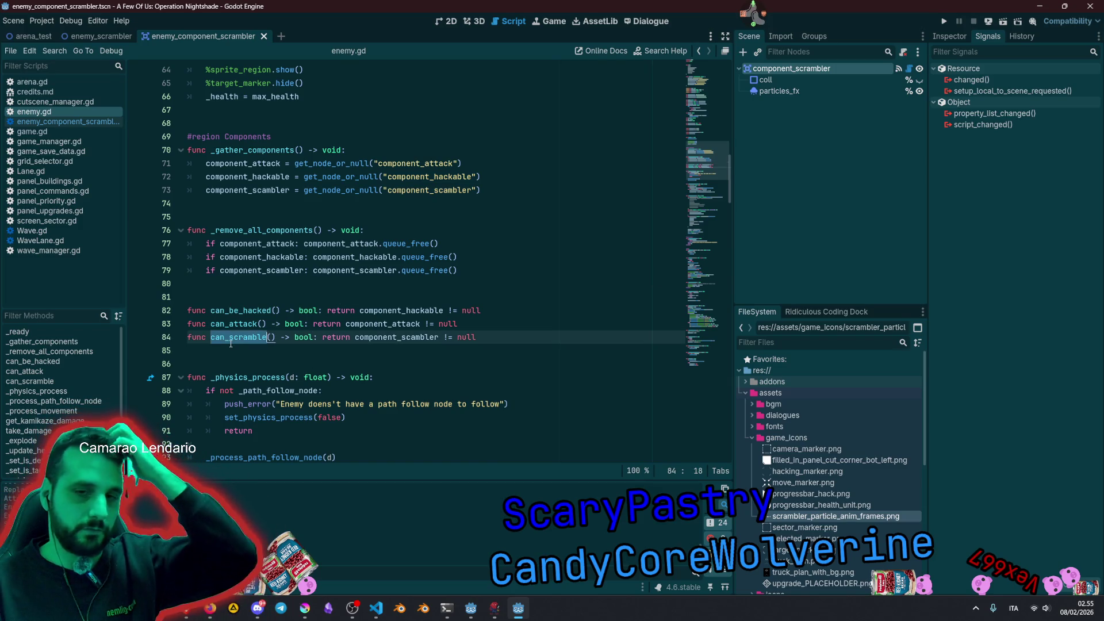
left_click(295, 301)
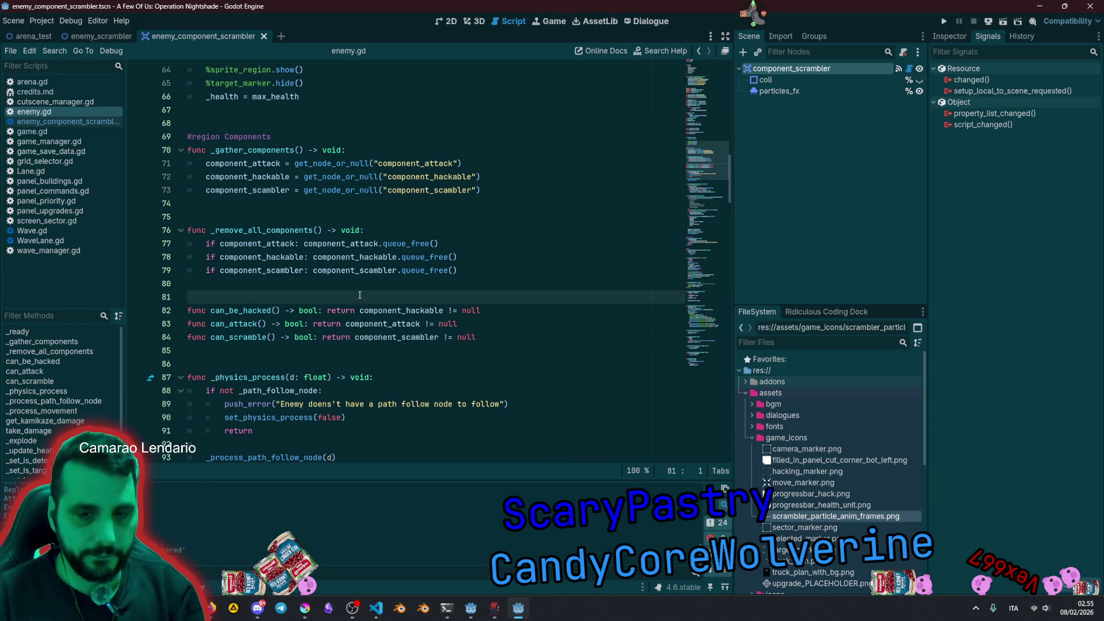
scroll(396, 290, "down", 3)
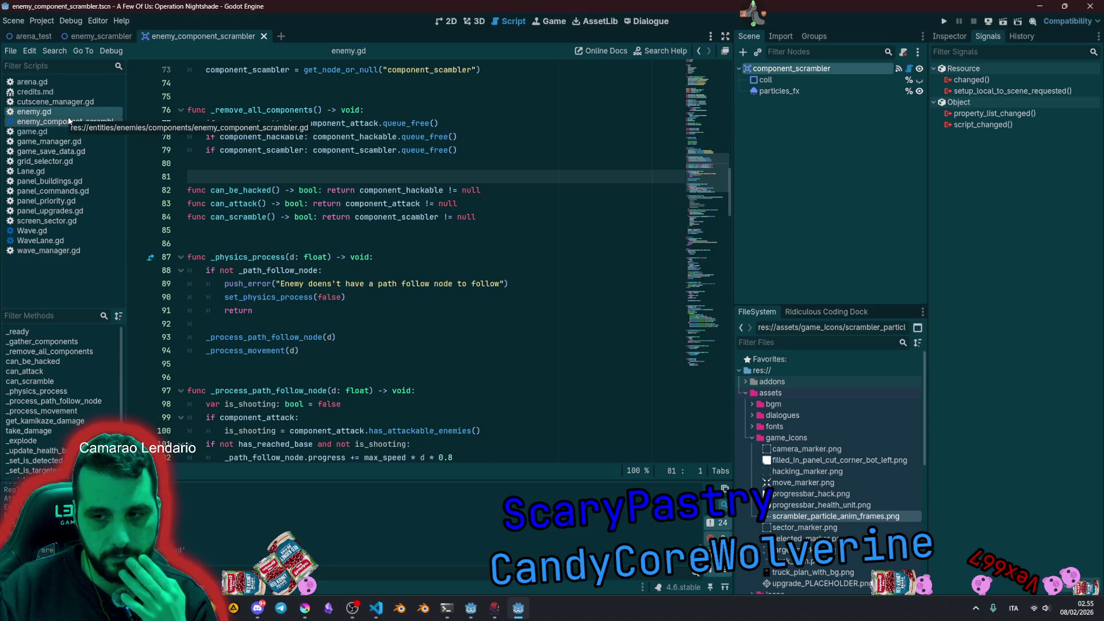
Jump to the end of enemy.gd and look over the hit-box area entered/exited handlers.
left_click_drag(722, 176, 712, 357)
double_click(265, 267)
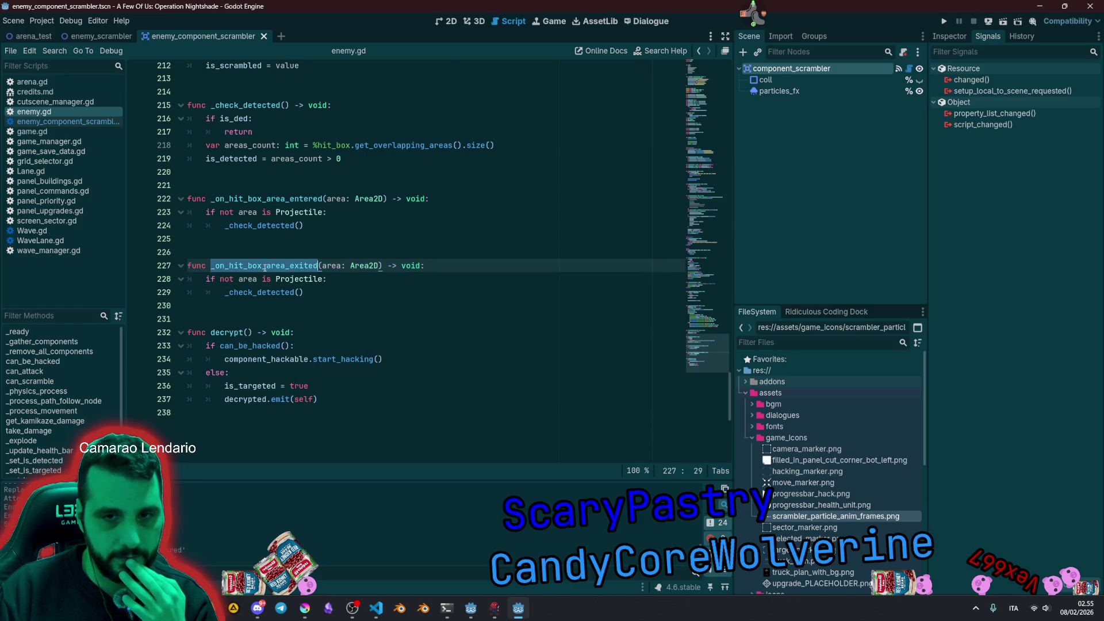
left_click_drag(274, 214, 322, 230)
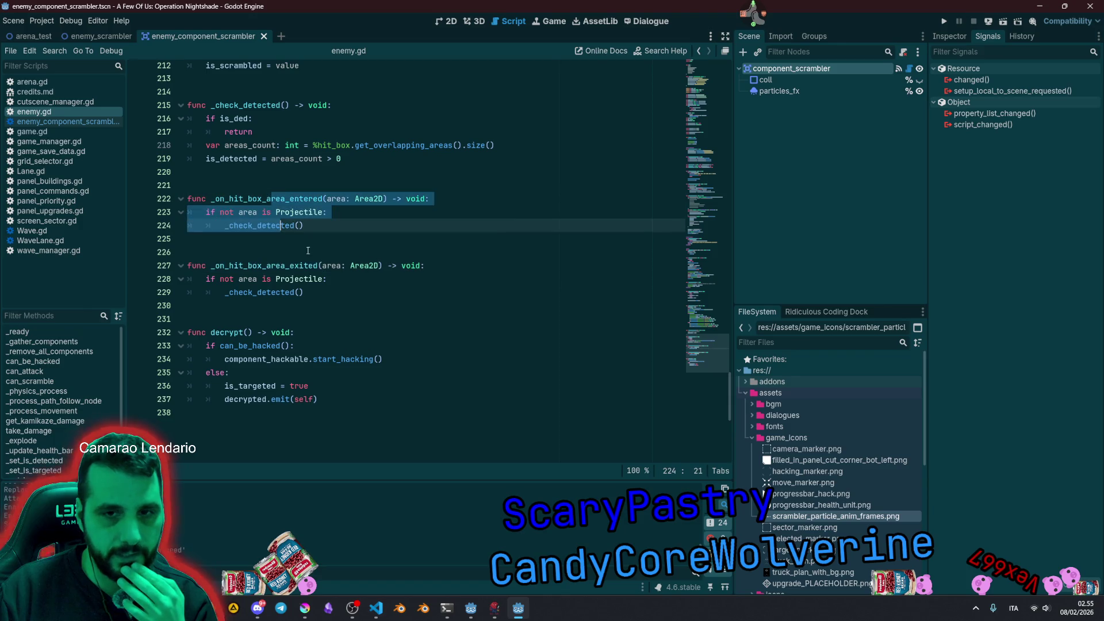
left_click(327, 246)
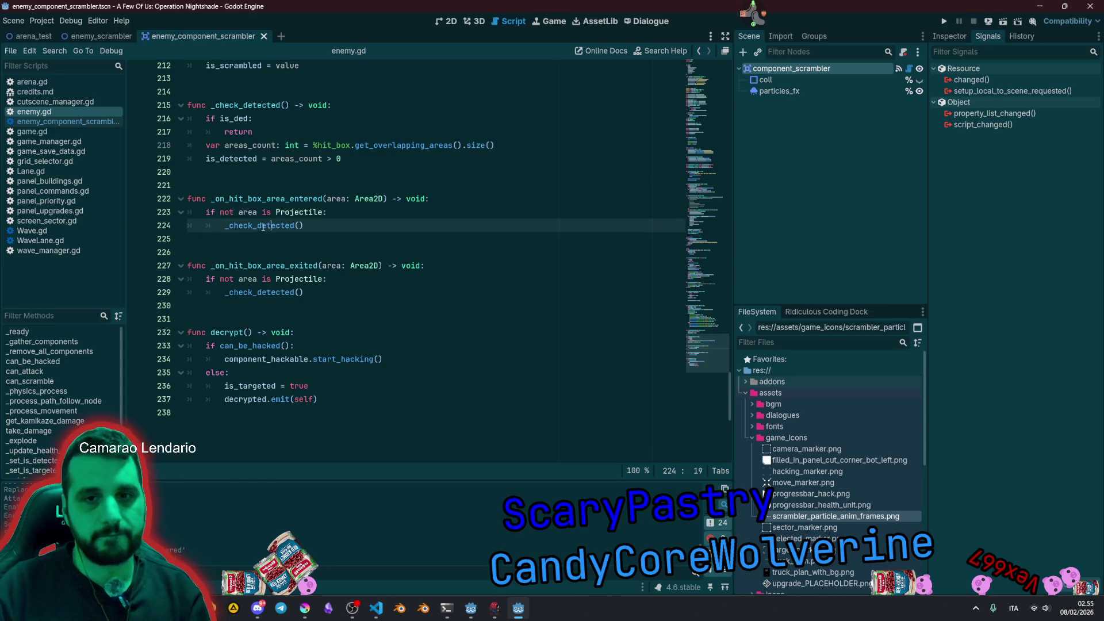
Go to _check_detected and inspect its get_overlapping_areas().size() count, areas_count and is_detected.
left_click(253, 229, "ctrl")
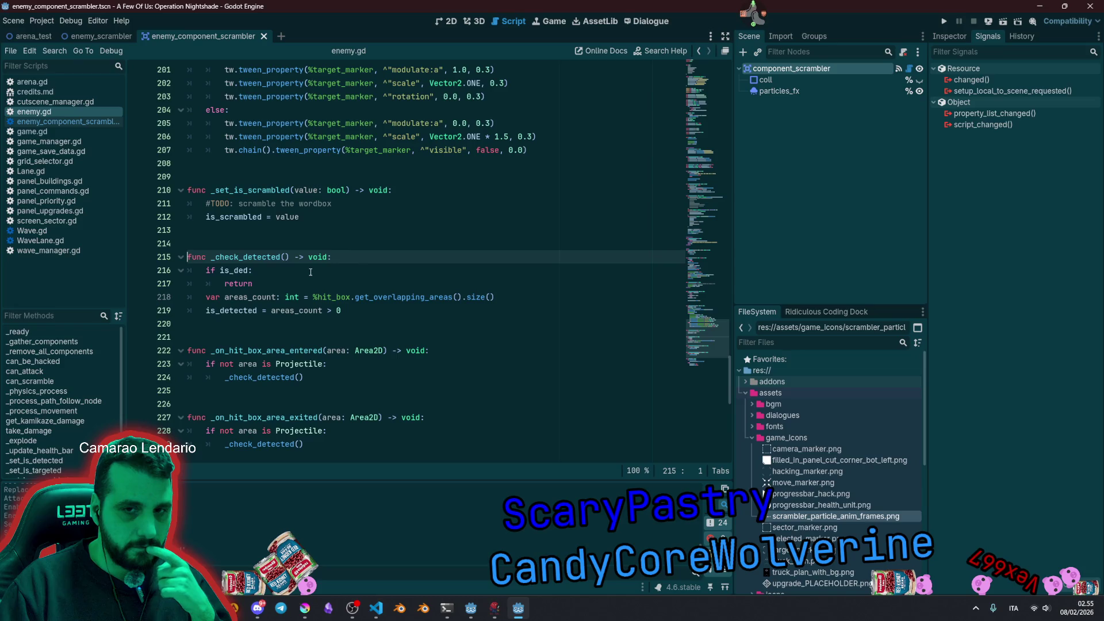
double_click(357, 297)
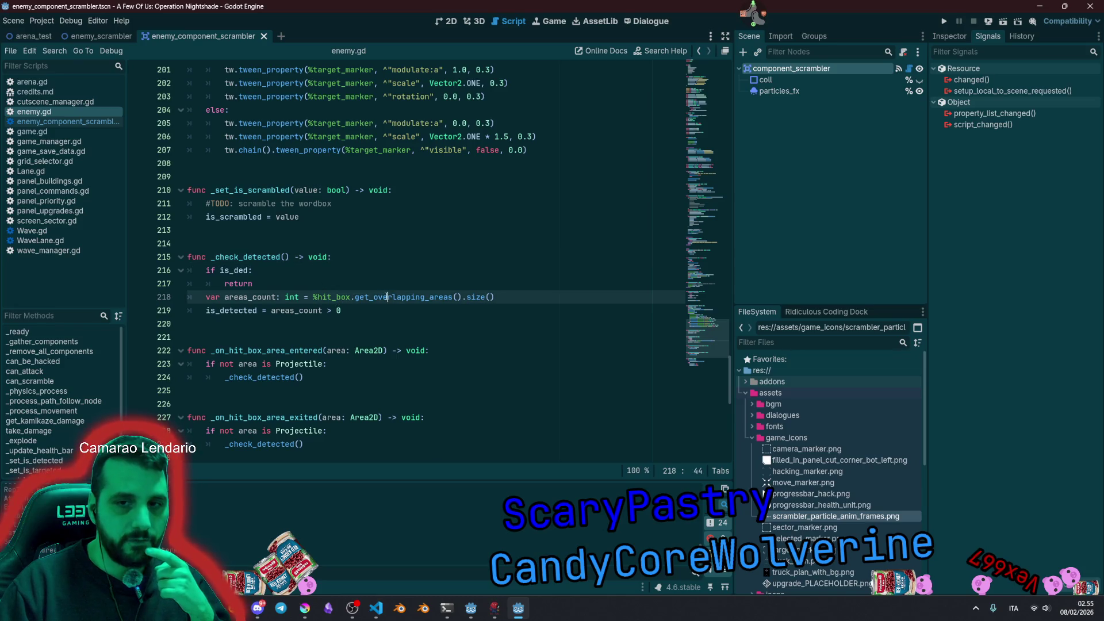
left_click(475, 297)
double_click(475, 297)
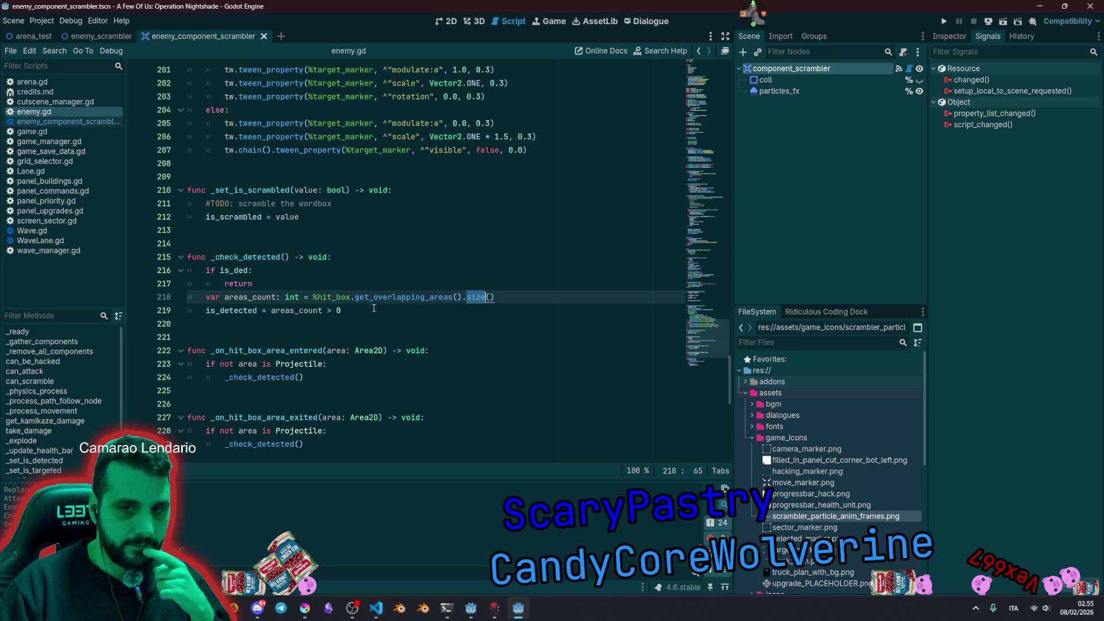
double_click(229, 310)
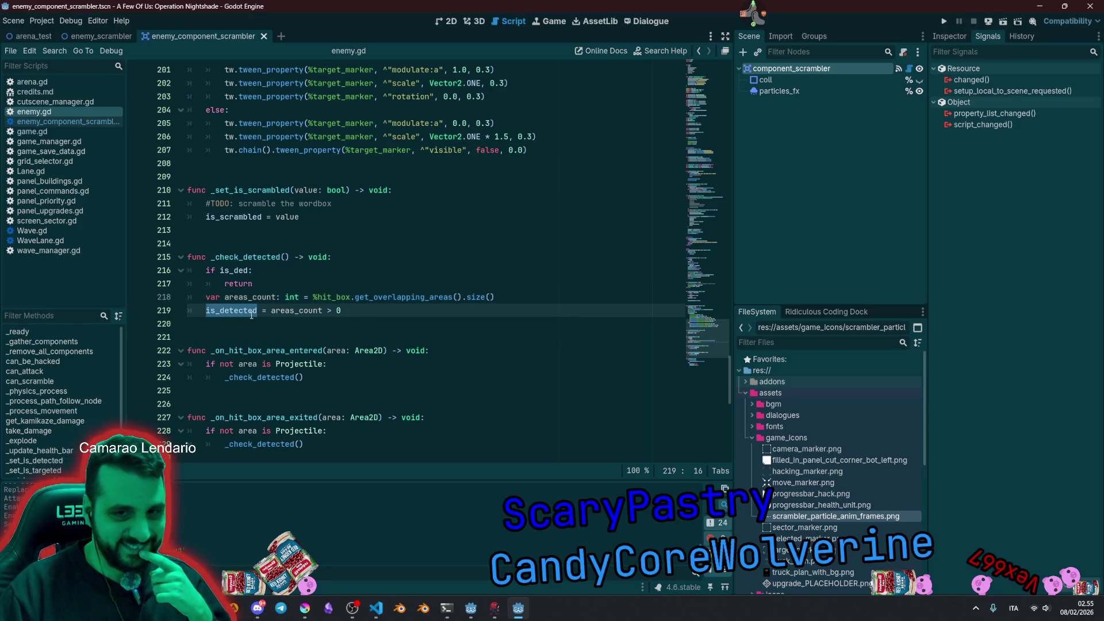
mouse_move(252, 315)
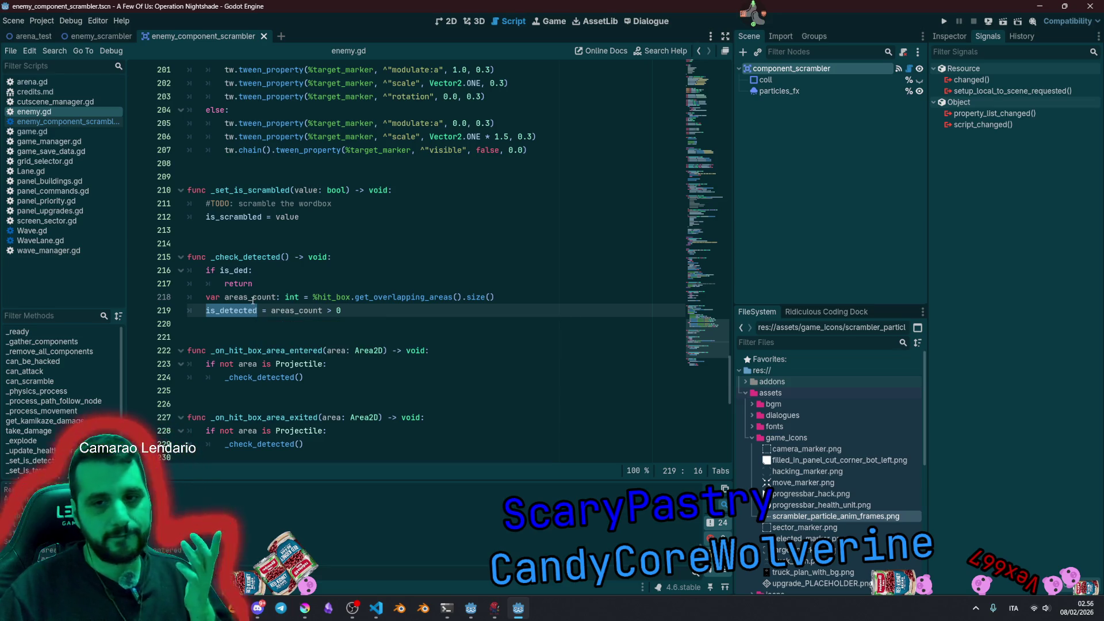
double_click(253, 298)
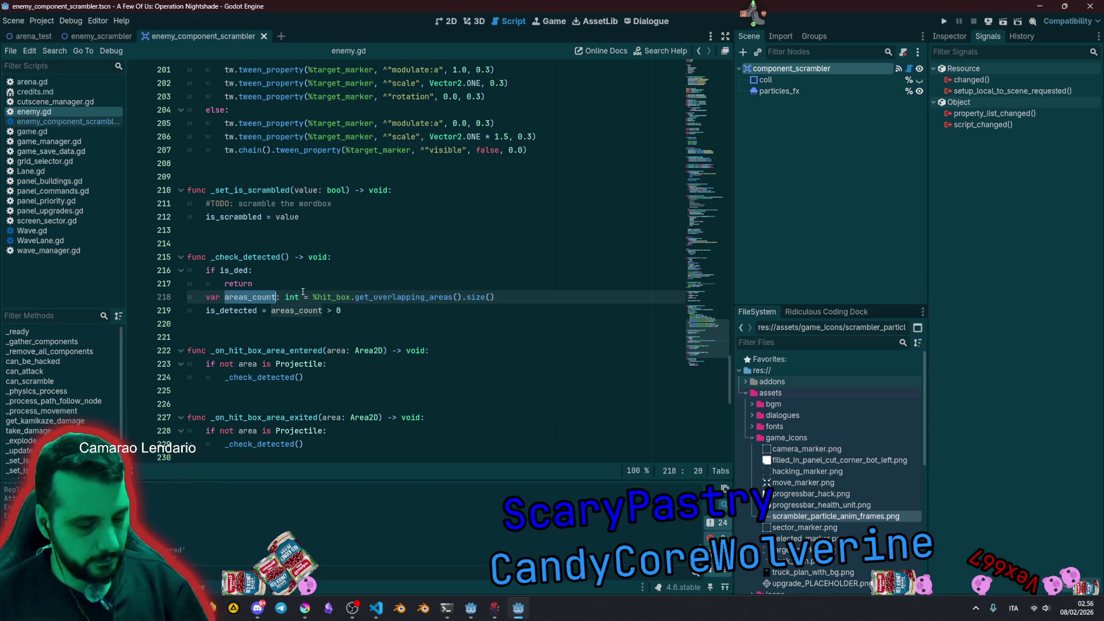
Rename areas_count to detect_areas_count and start a 'var overlapping :=' line above it.
key("Left")
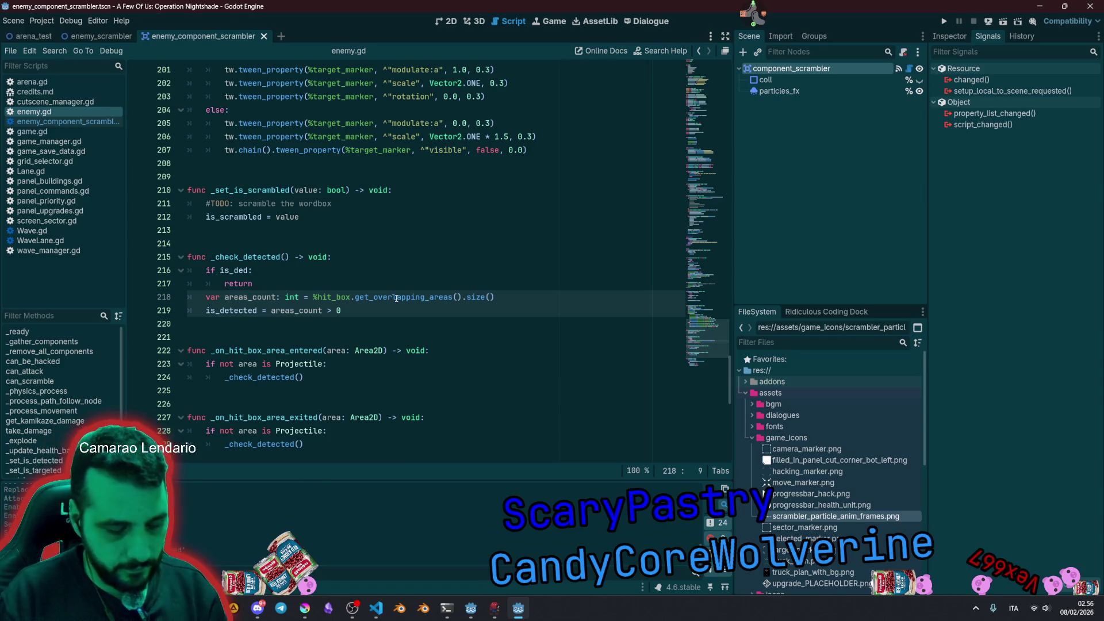
type("detect_")
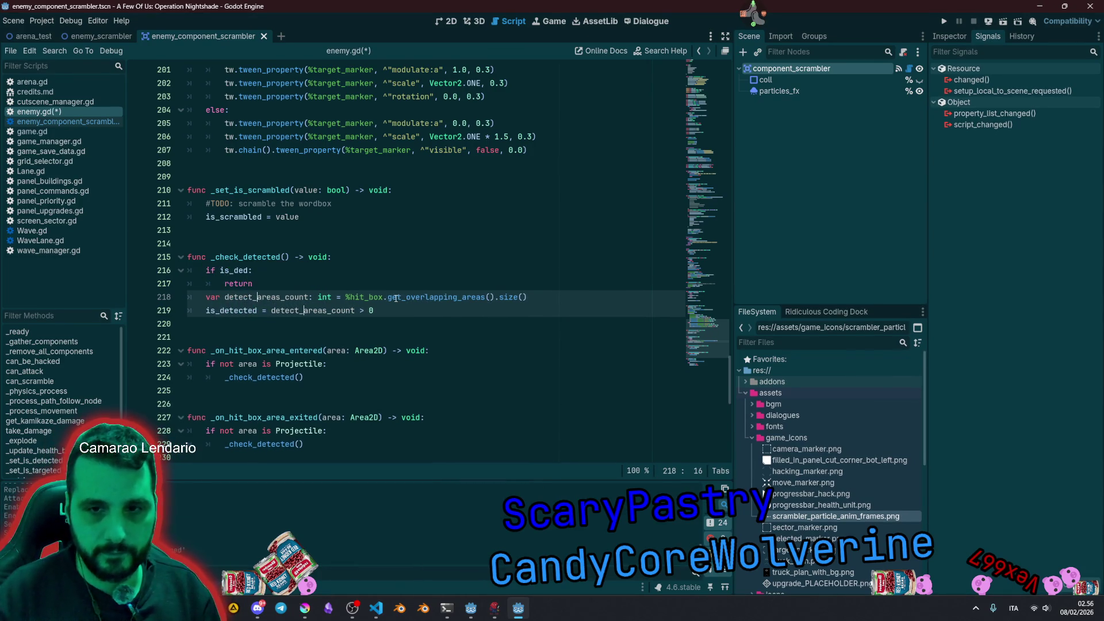
key("Escape")
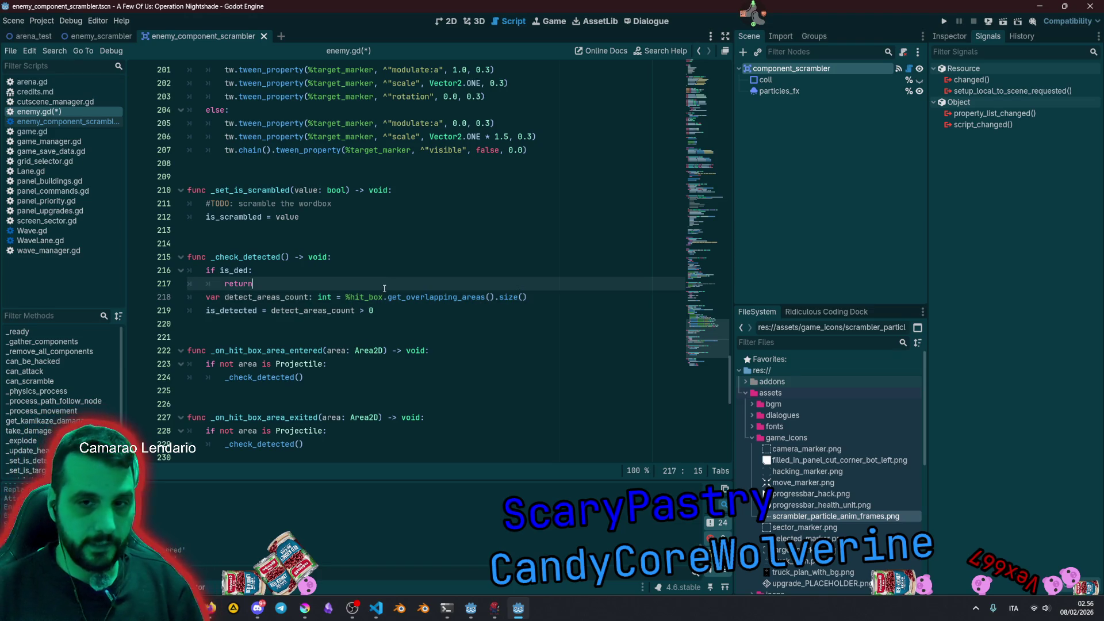
key("ctrl+shift+Return")
key("BackSpace")
type("var overlapping :=")
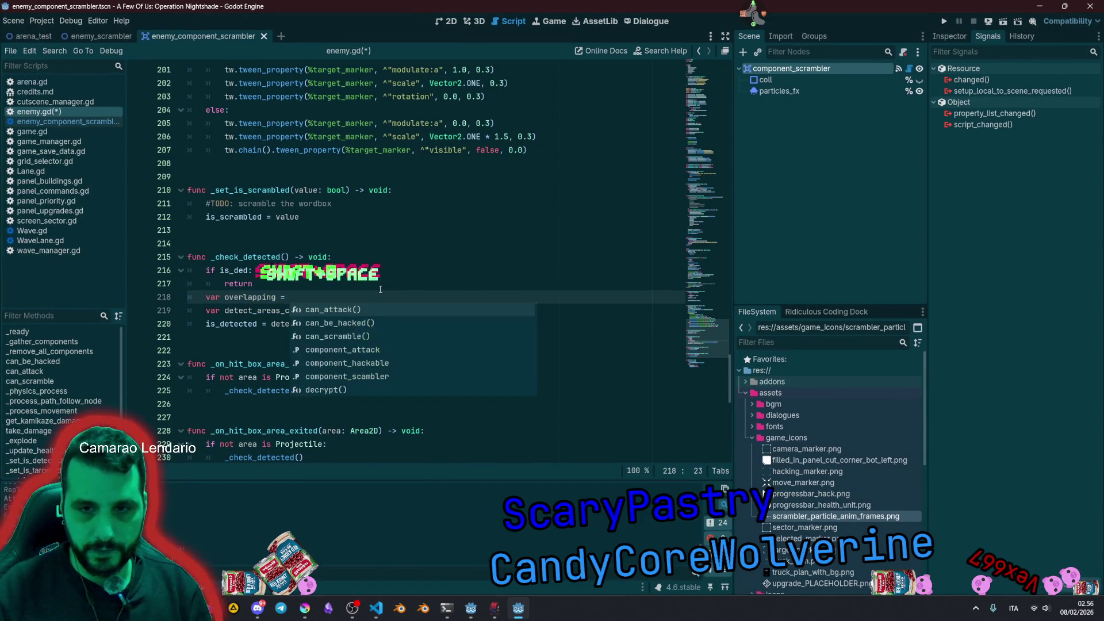
key("Escape")
Move the hit box get_overlapping_areas() call into overlapping and initialise detect_areas_count to 0.
left_click(347, 311)
left_click_drag(346, 312, 490, 312)
key("ctrl+x")
left_click(345, 297)
key("ctrl+v")
left_click(261, 291)
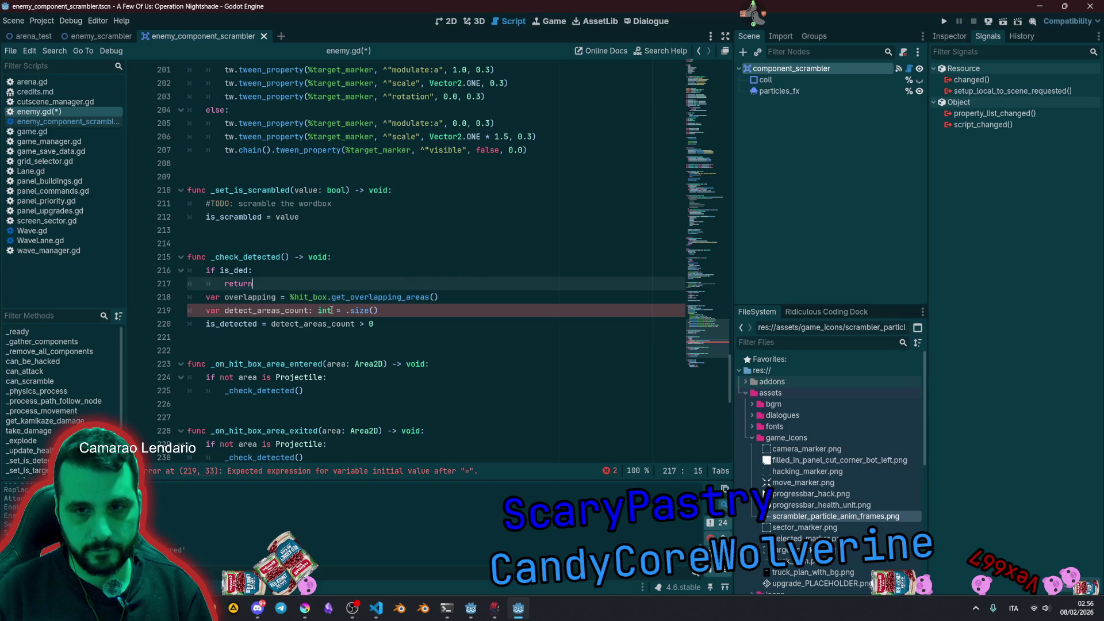
mouse_move(331, 311)
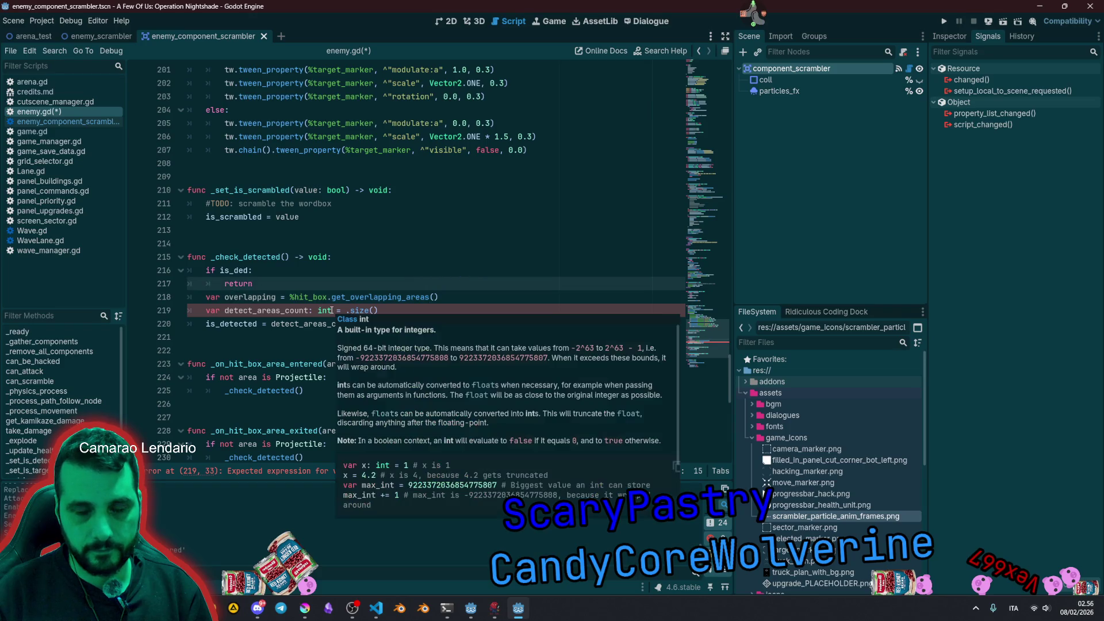
double_click(245, 295)
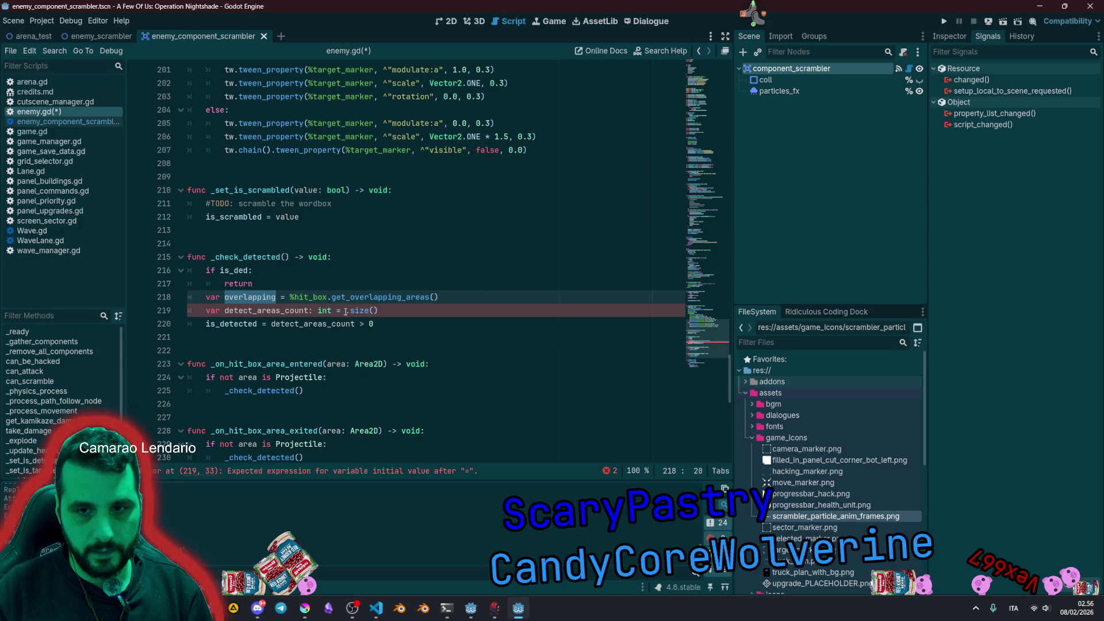
left_click_drag(346, 311, 475, 312)
type("0")
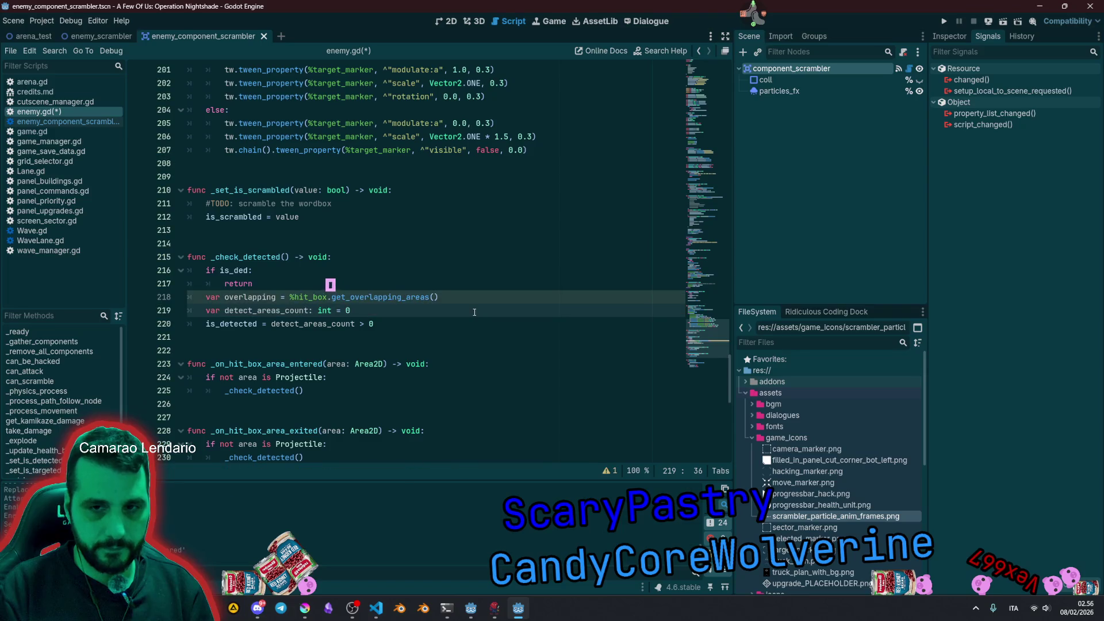
Add a 'for area in overlapping:' loop with a pass placeholder.
key("Return")
type("for ")
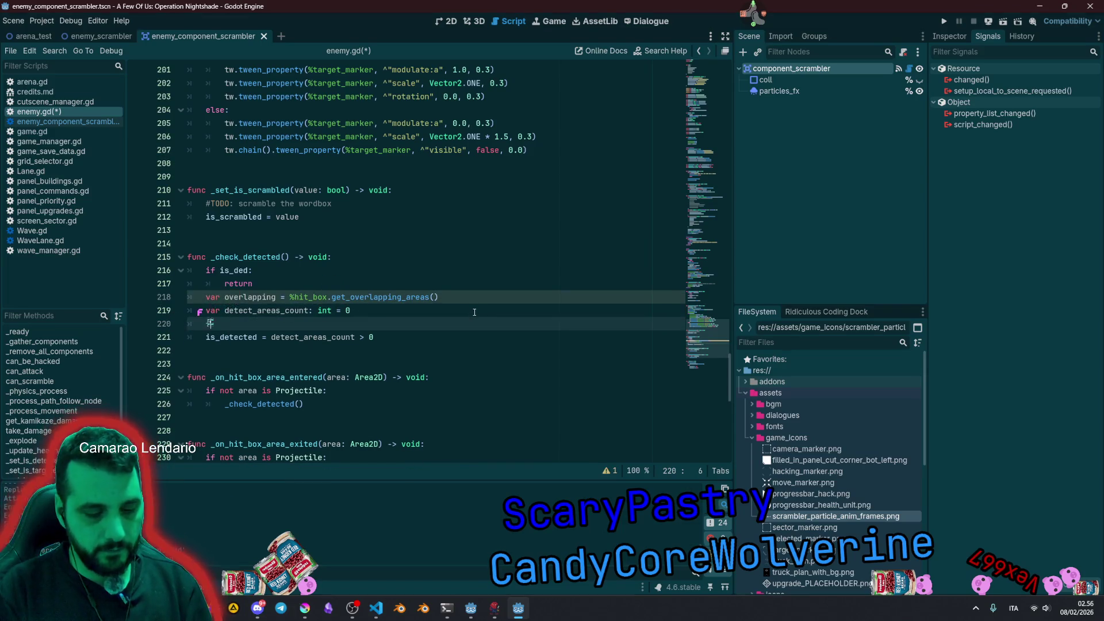
type("ove")
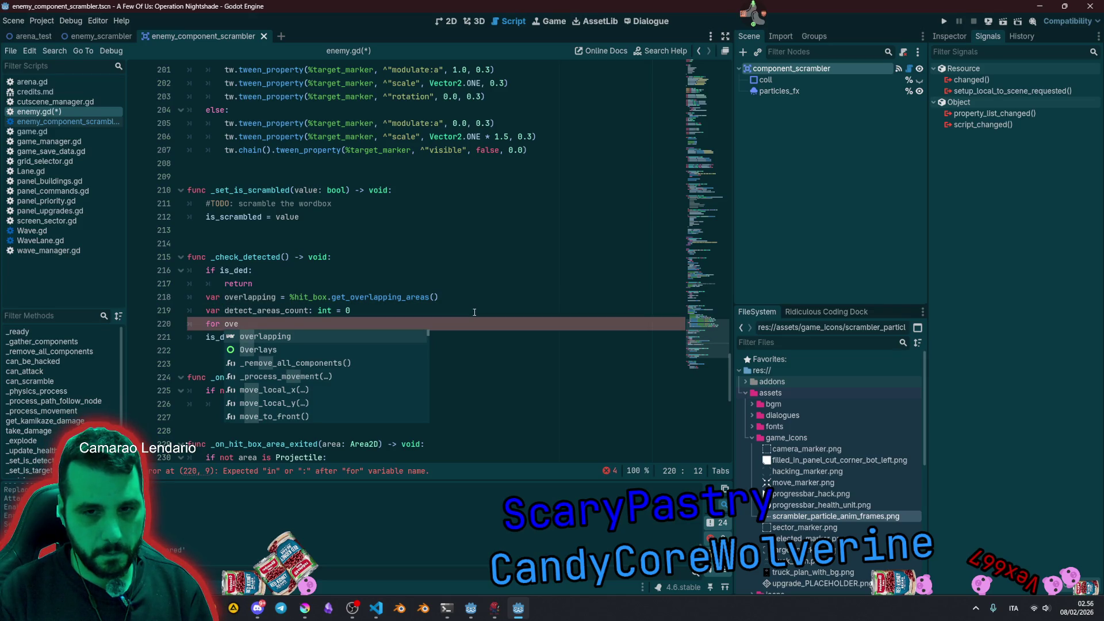
key("Return")
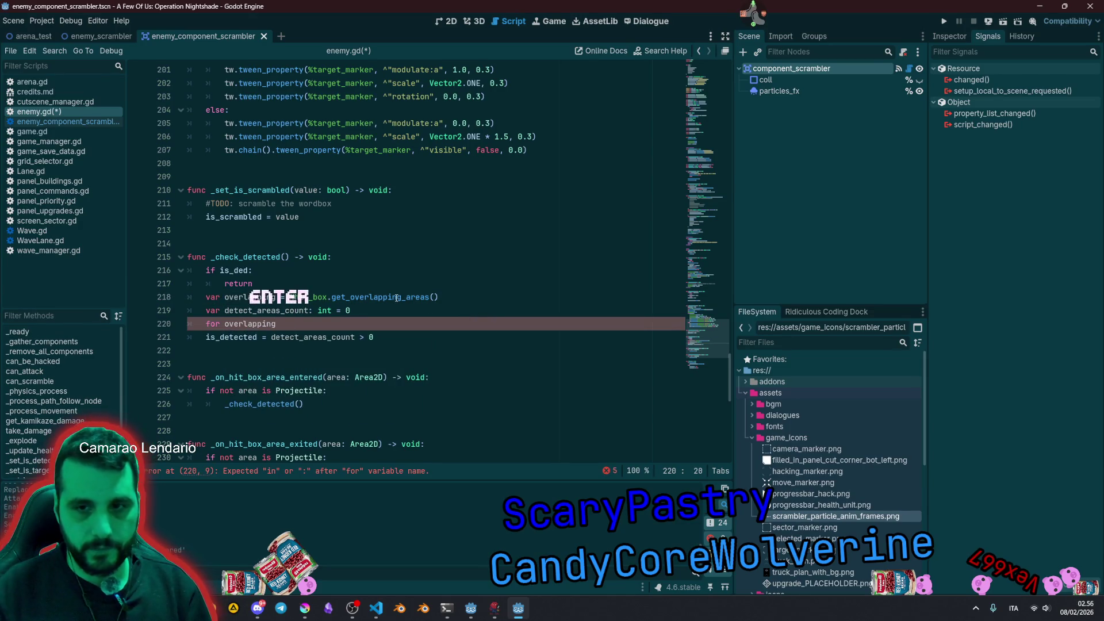
left_click(398, 297)
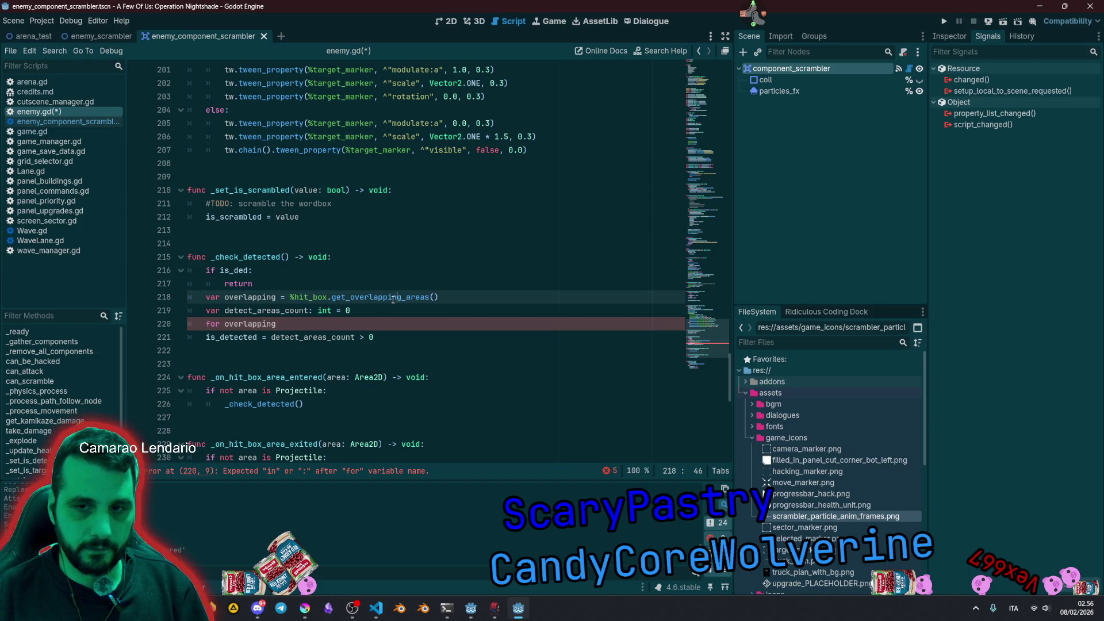
left_click(297, 324)
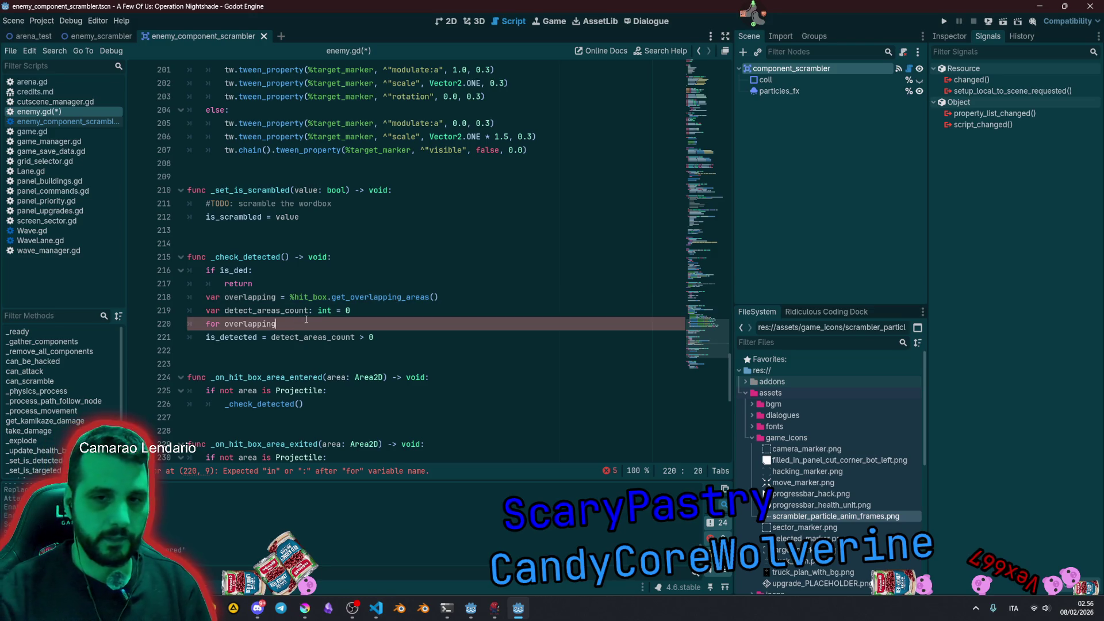
key("ctrl+Left")
type("area")
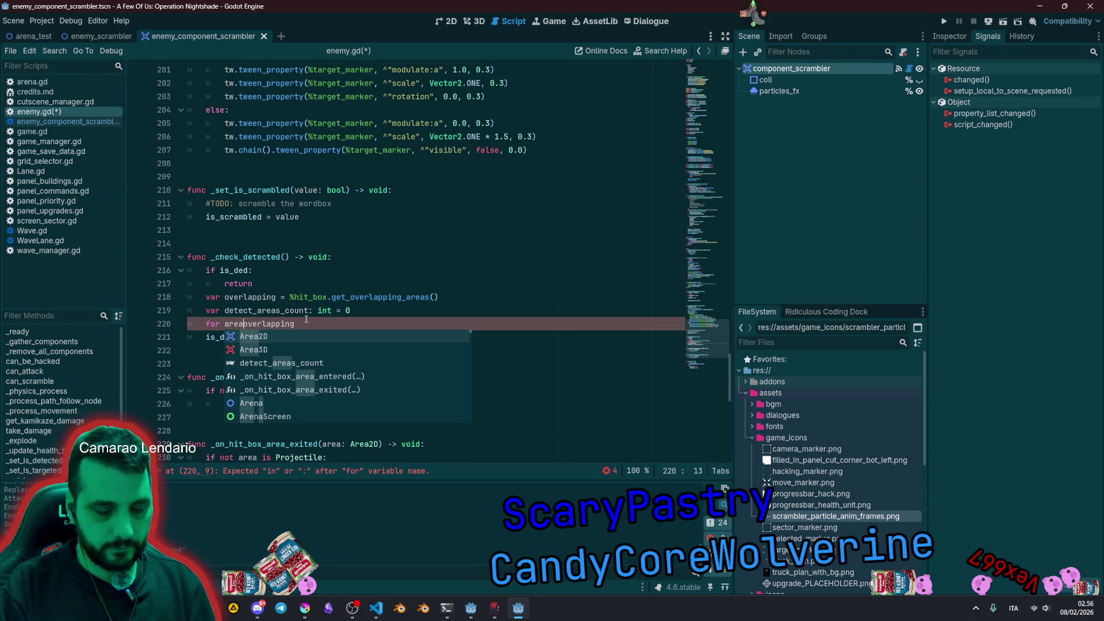
type(": Are")
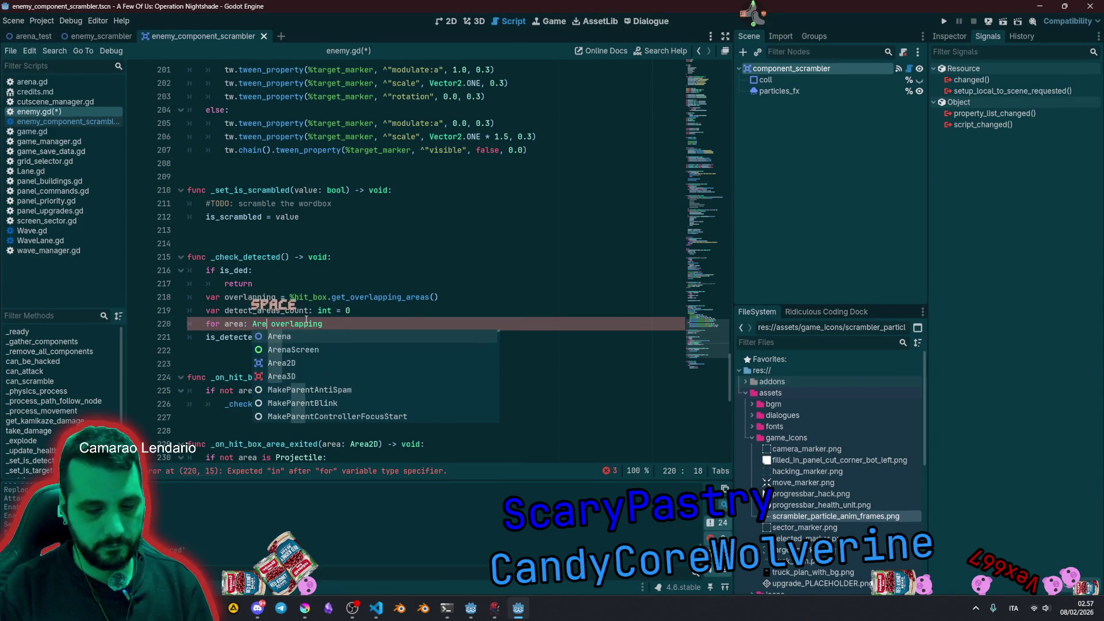
key("Right")
type("in")
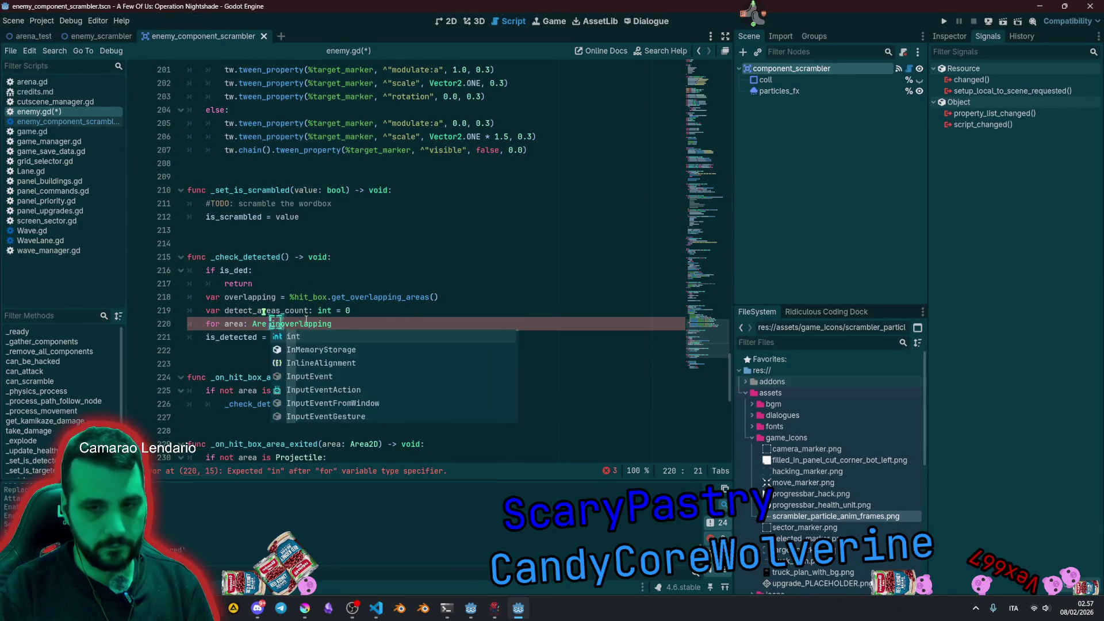
key("End")
type(":")
key("Return")
type("pass")
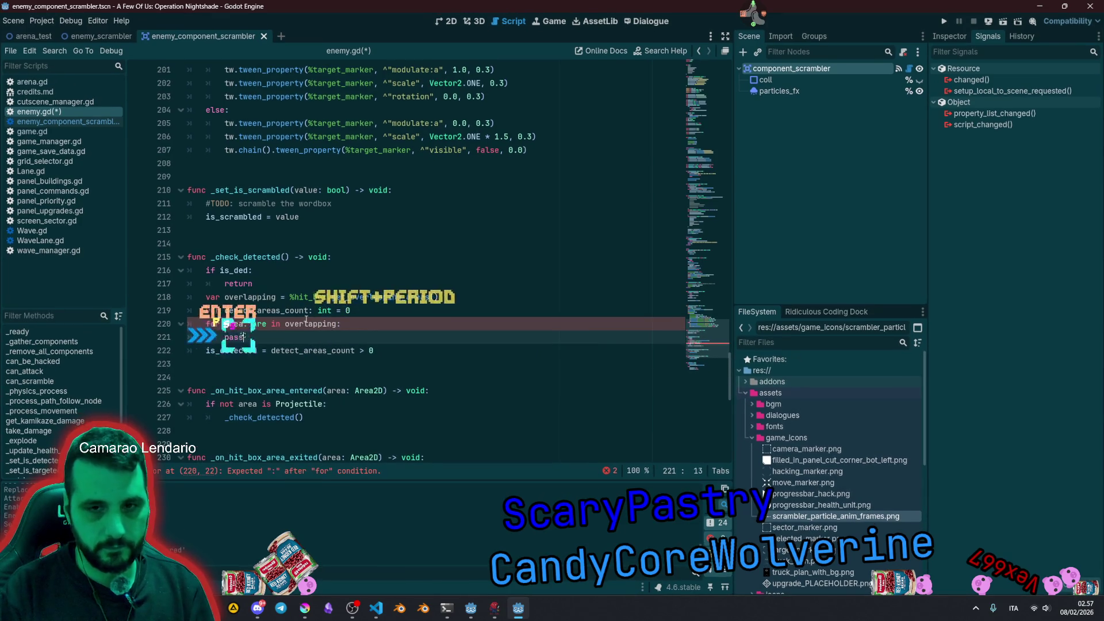
Type the loop variable as Area2D and remove the pass placeholder.
key("Up")
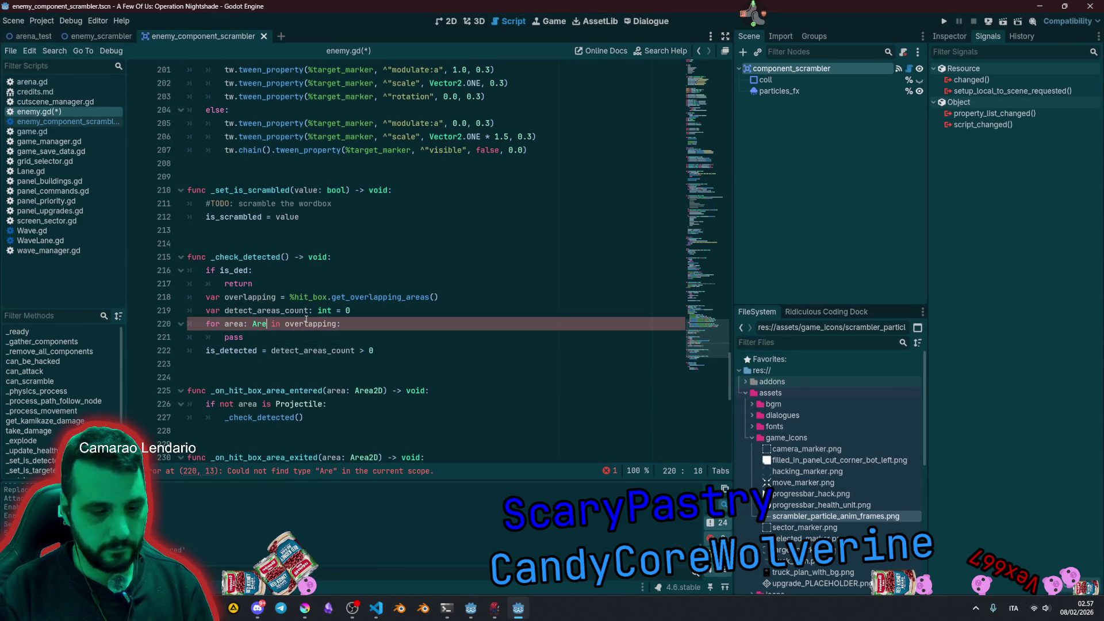
type("2d")
key("BackSpace")
type("D")
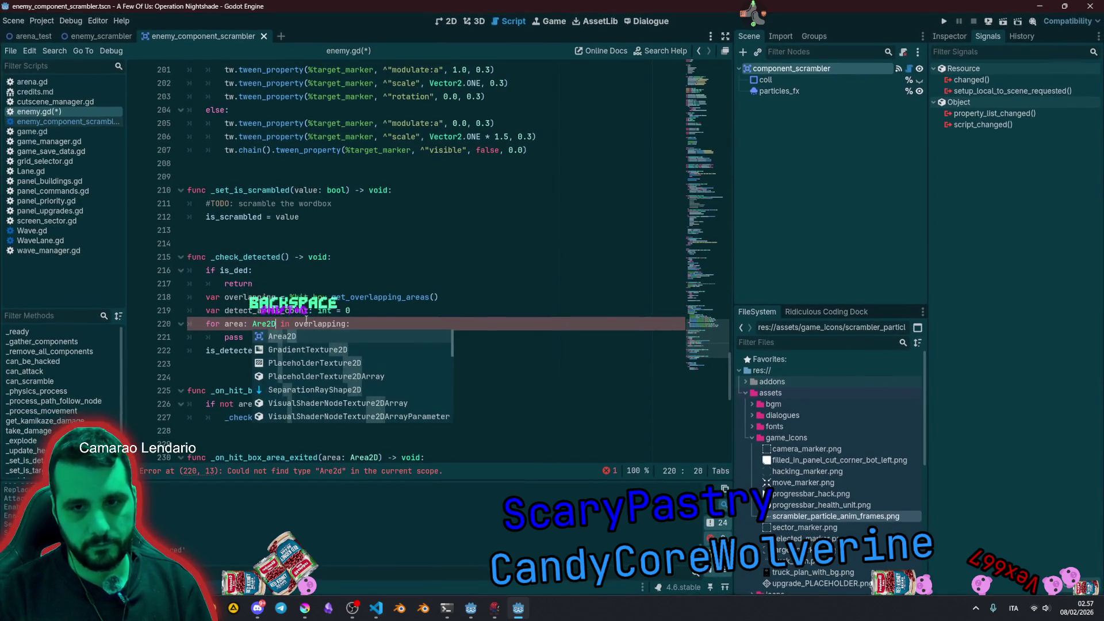
key("Return")
key("Down")
key("ctrl+BackSpace")
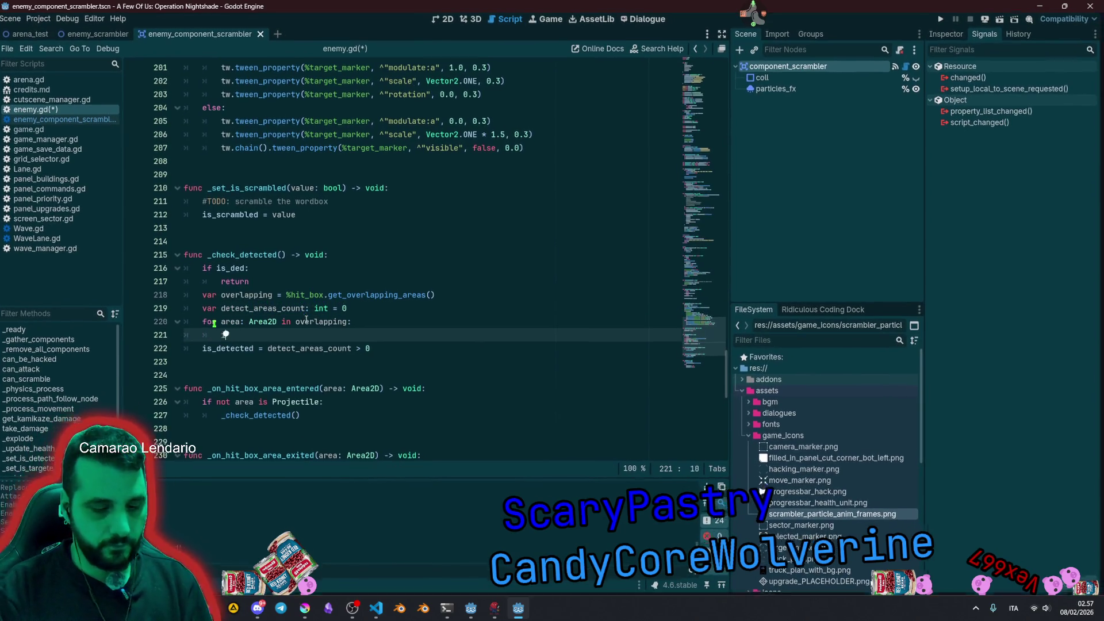
Inside the loop, add 'if area is ComponentDetect: detect_areas_count += 1', and save.
type("if are")
key("Return")
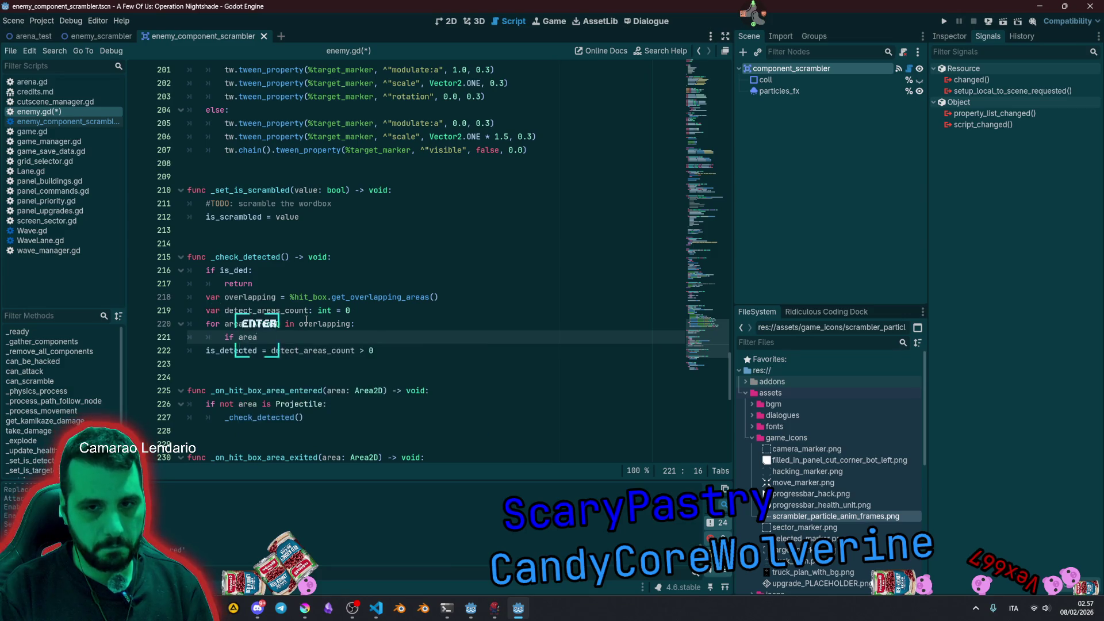
type("is Detec")
key("Return")
type(":")
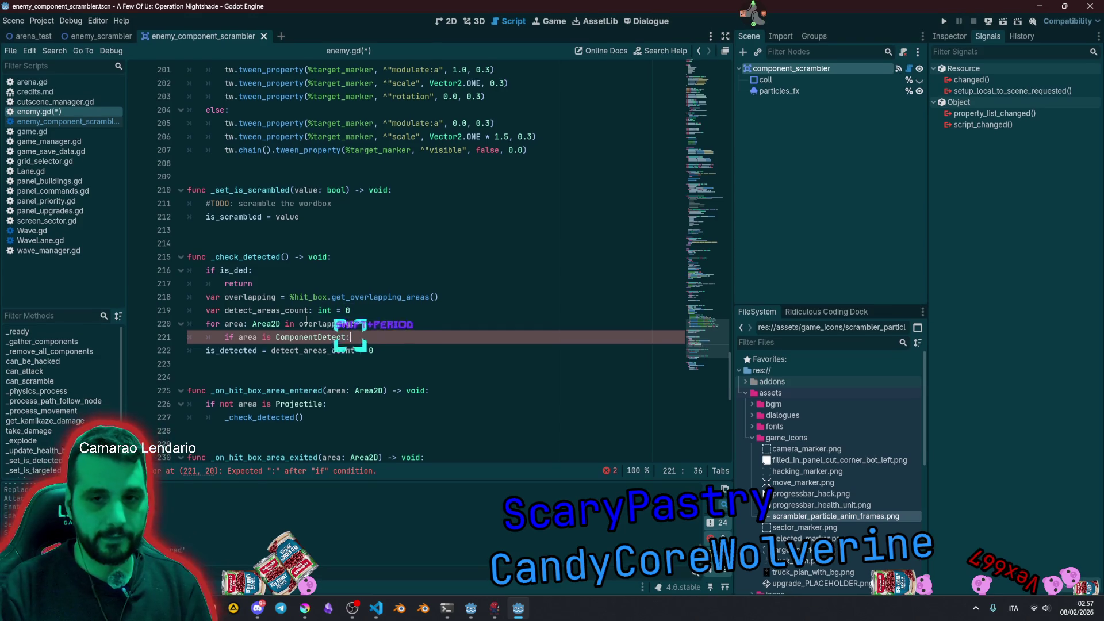
key("Return")
double_click(307, 314)
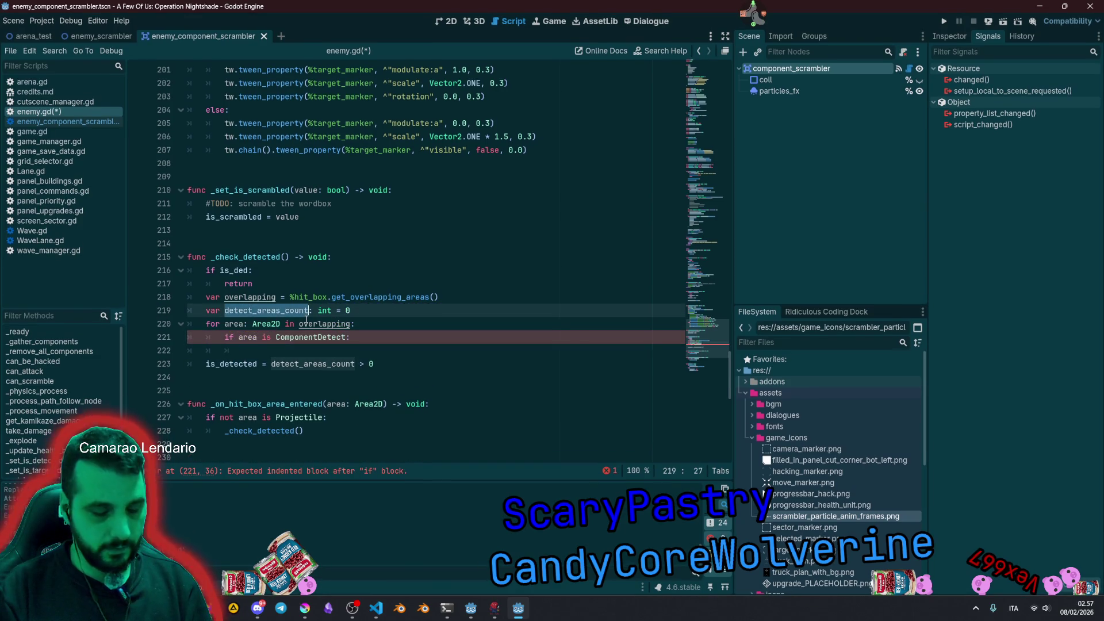
key("Down")
key("Down")
key("Down")
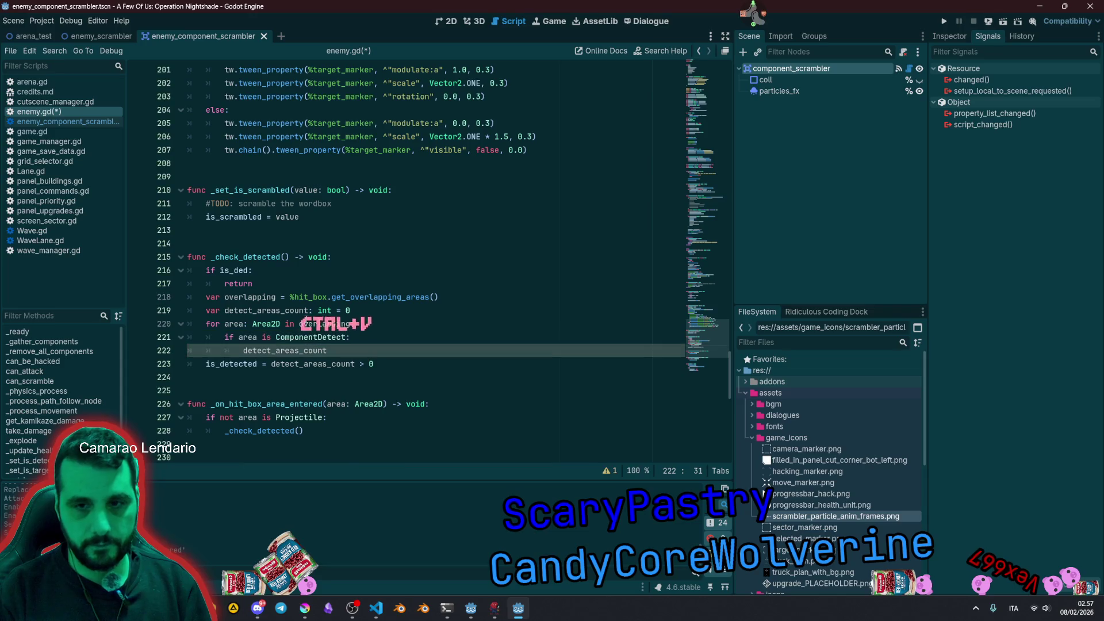
type("+= 1")
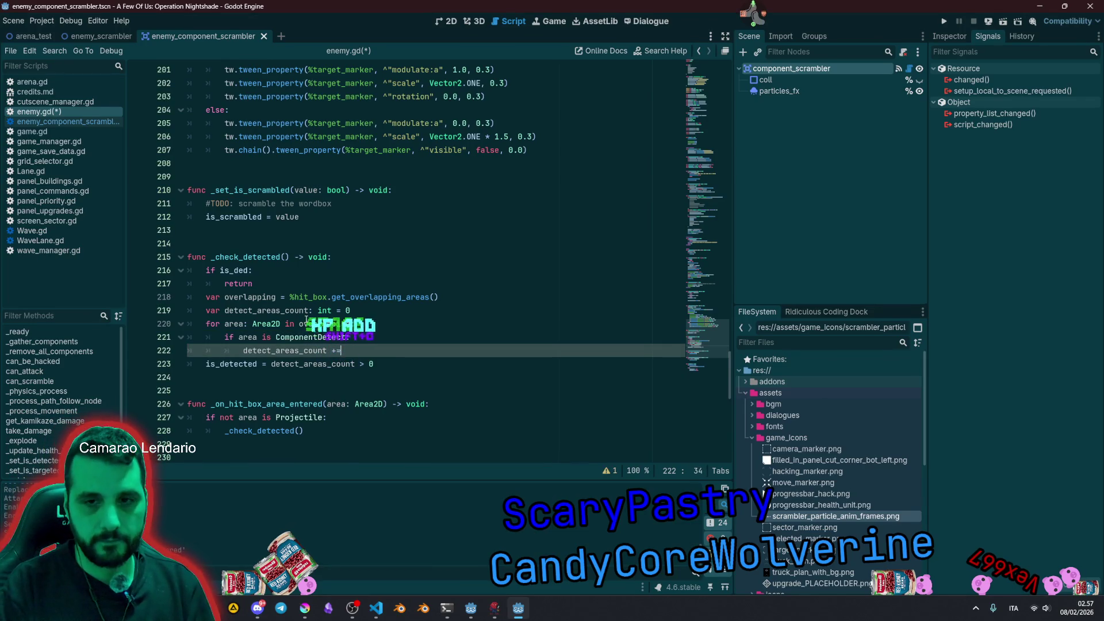
mouse_move(240, 324)
left_mouse_down()
mouse_move(356, 325)
mouse_move(303, 350)
left_mouse_up()
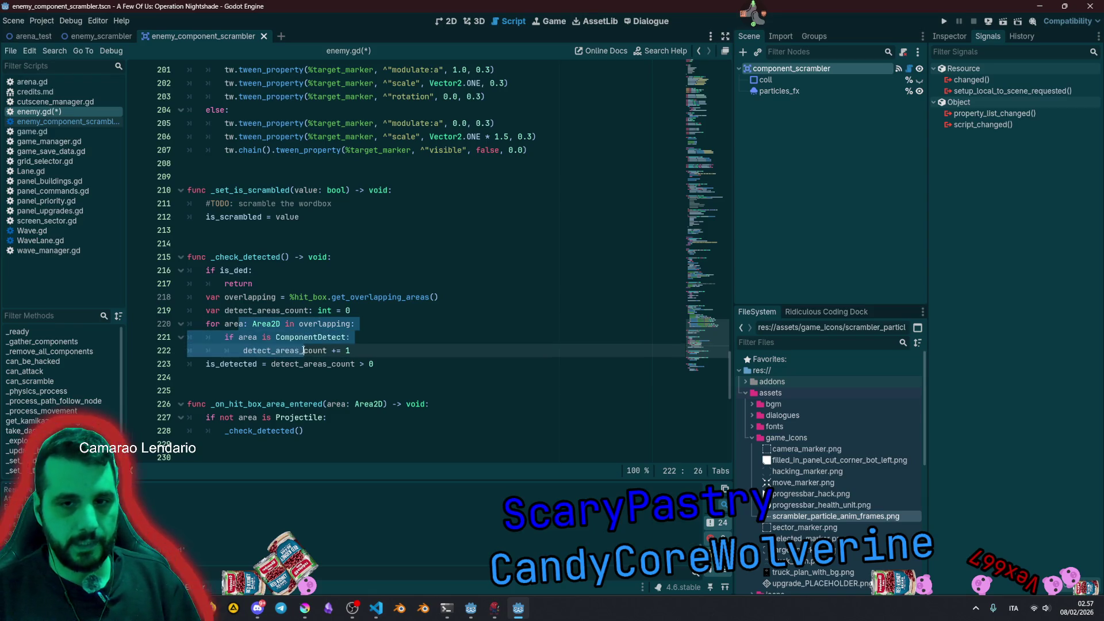
left_click(367, 339)
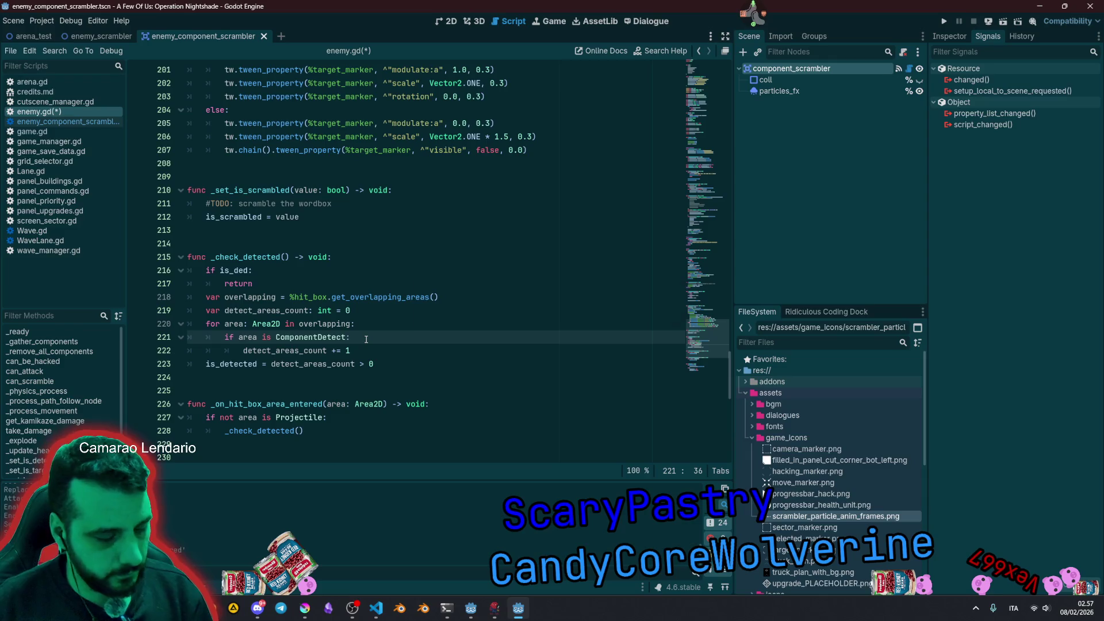
key("ctrl+s")
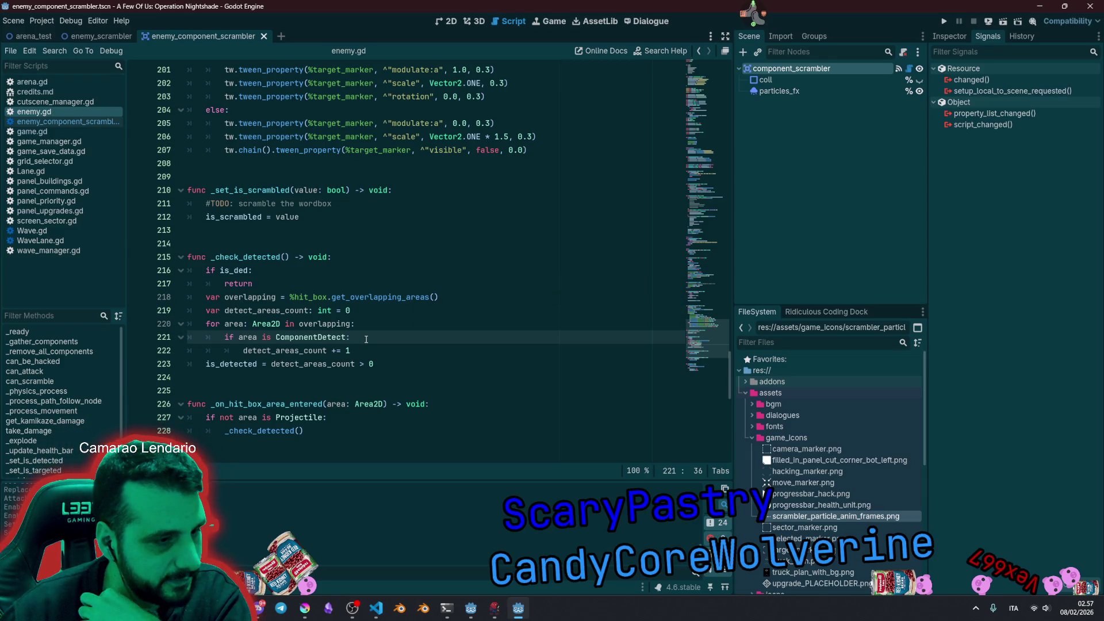
Check the get_overlapping_areas, ComponentDetect and is_detected lines, then switch to enemy_component_scrambler.gd.
left_click(355, 298)
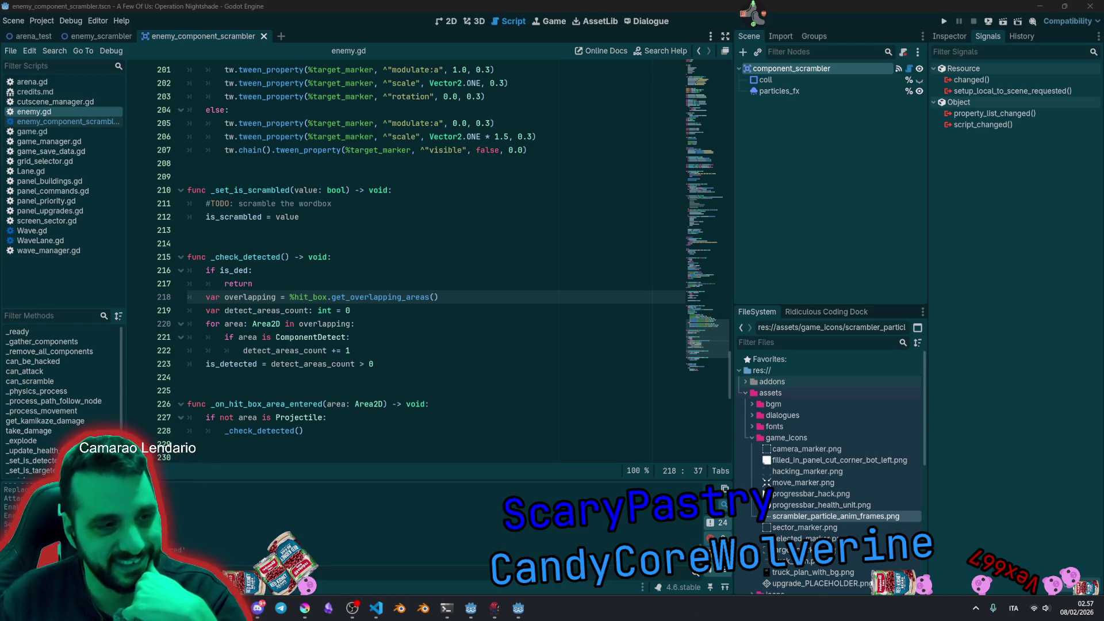
left_click(350, 297)
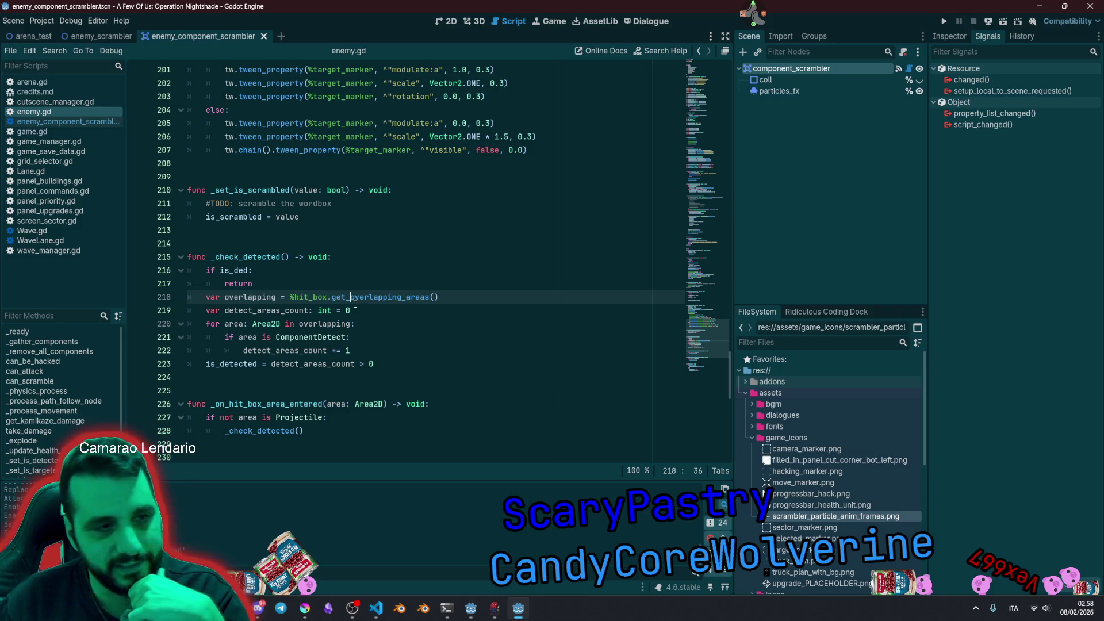
left_click(389, 332)
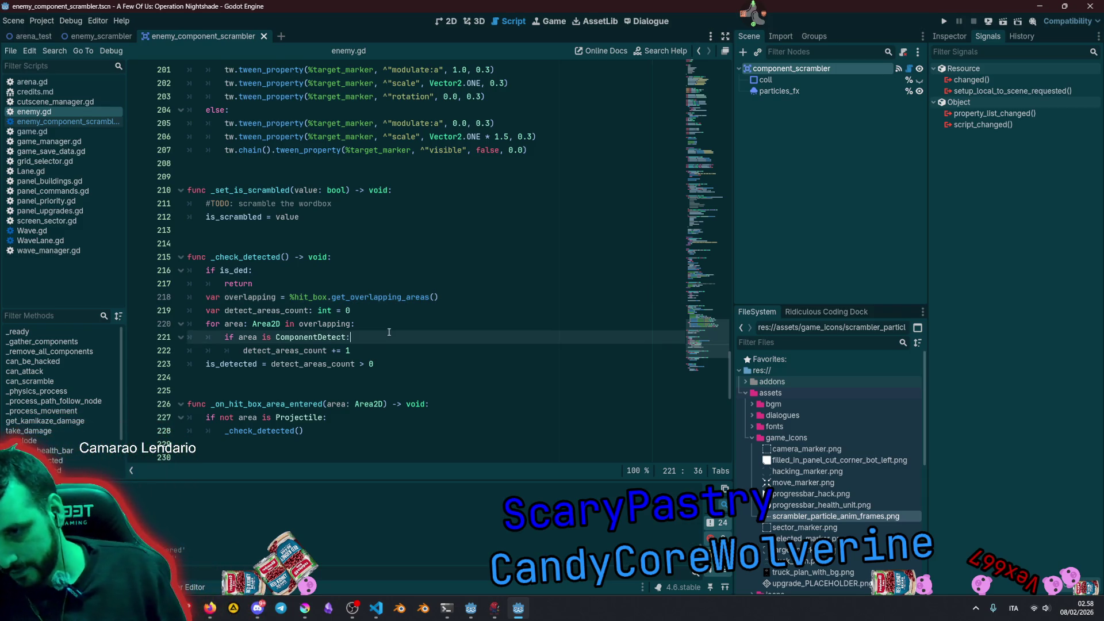
left_click(375, 363)
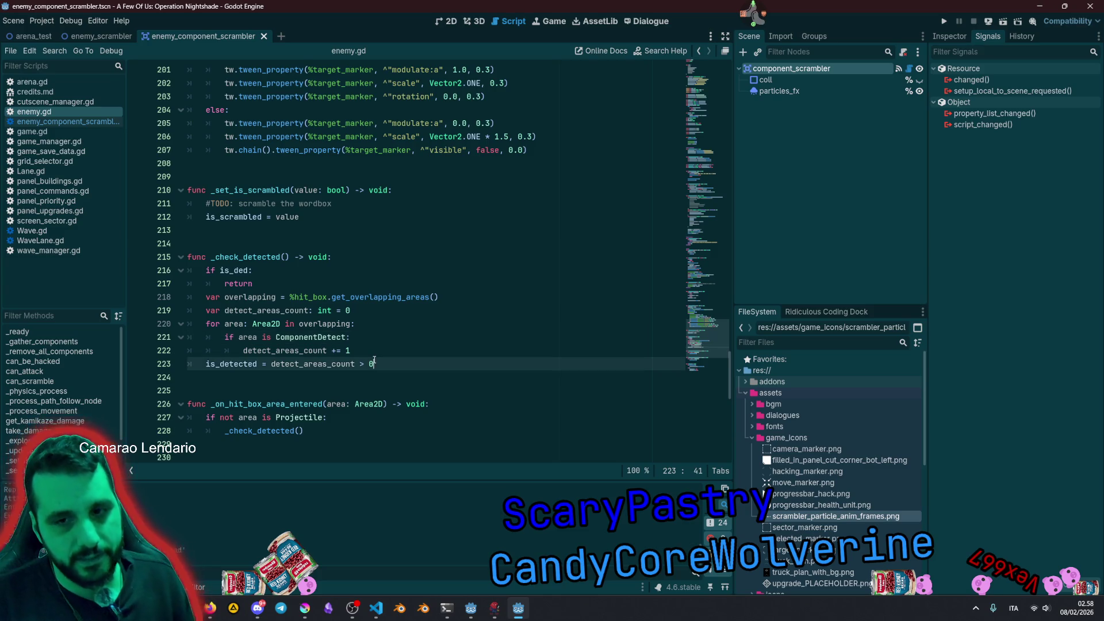
left_click(382, 291)
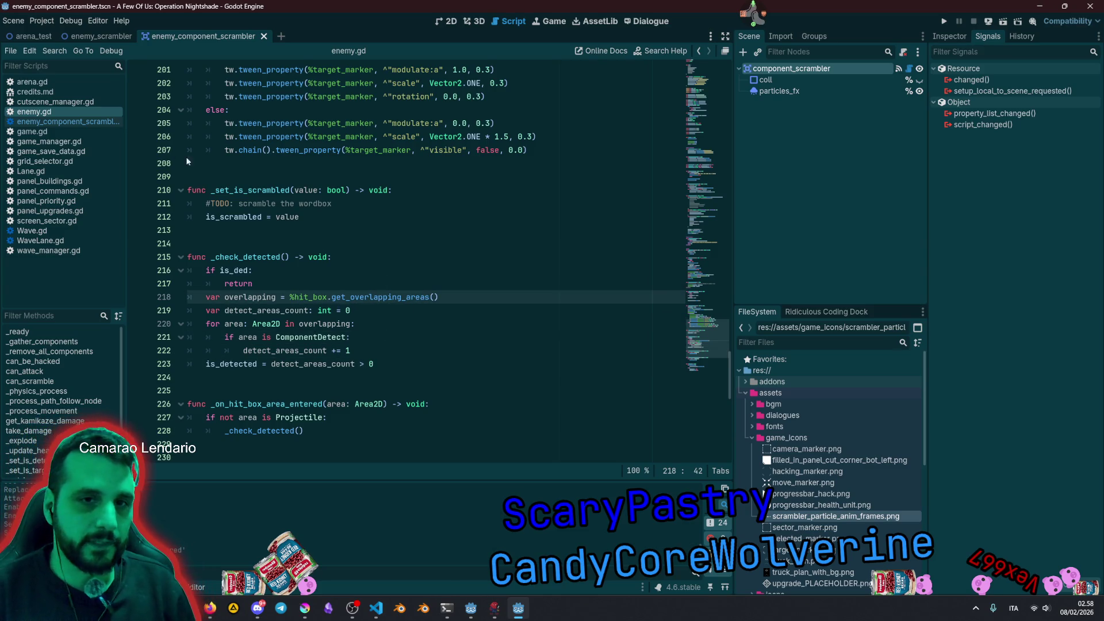
left_click(85, 122)
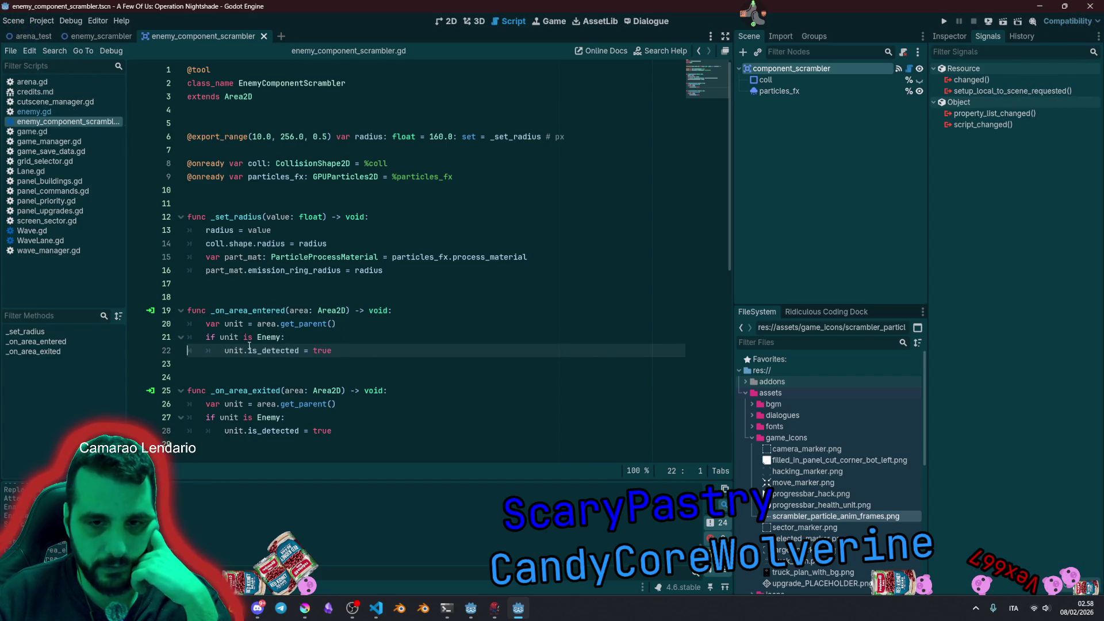
Change unit.is_detected to is_scrambled, then delete the area entered/exited handler functions.
left_click_drag(261, 350, 300, 350)
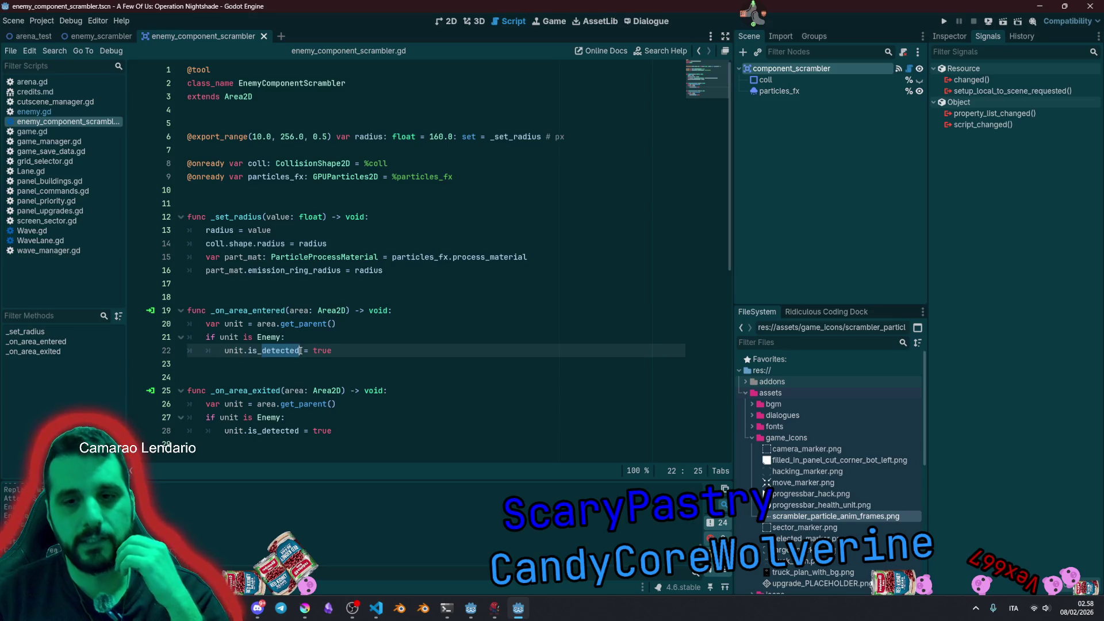
type("scr")
key("Return")
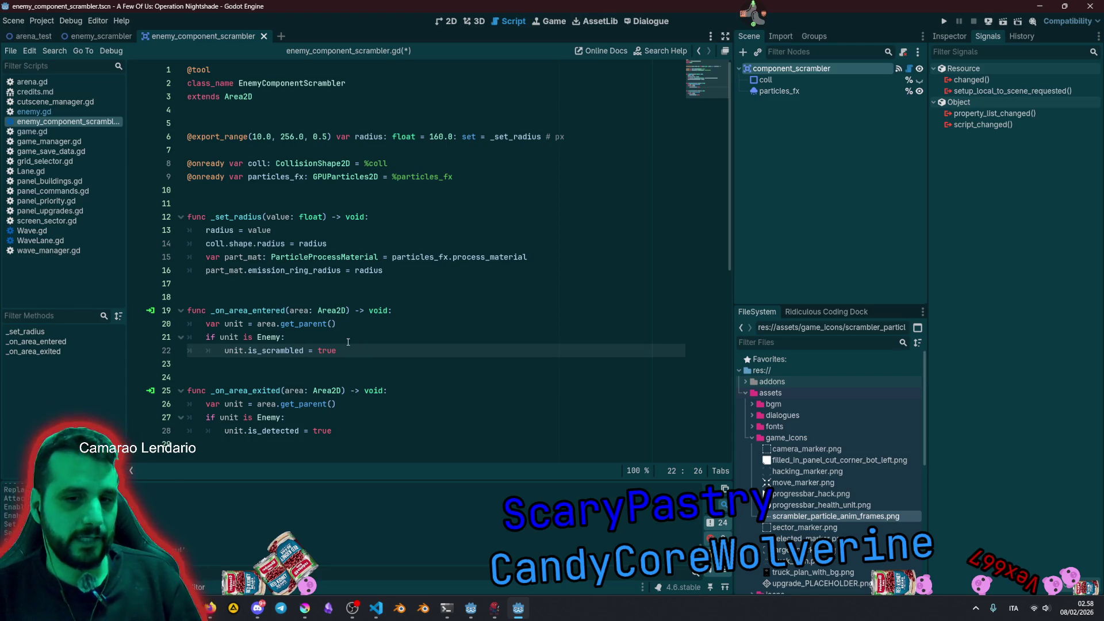
left_click(357, 193)
mouse_move(354, 424)
left_mouse_down()
mouse_move(190, 381)
mouse_move(175, 282)
left_mouse_up()
key("Delete")
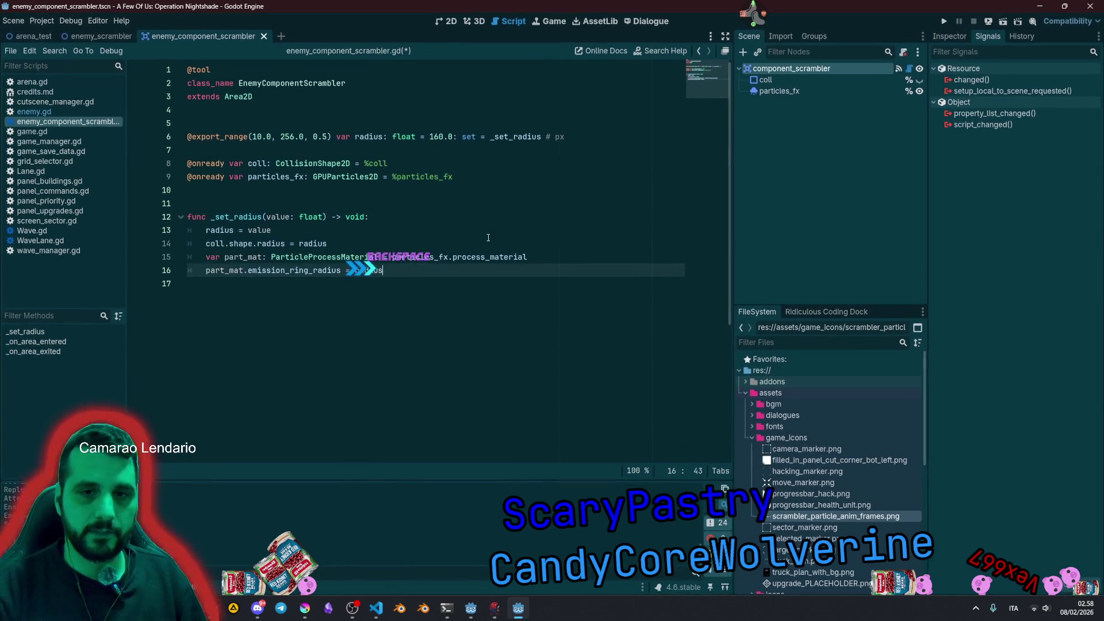
key("BackSpace")
Disconnect the area_entered and area_exited signal connections, then save the scene and script.
left_click(898, 69)
right_click(992, 92)
left_click(1013, 123)
right_click(1004, 103)
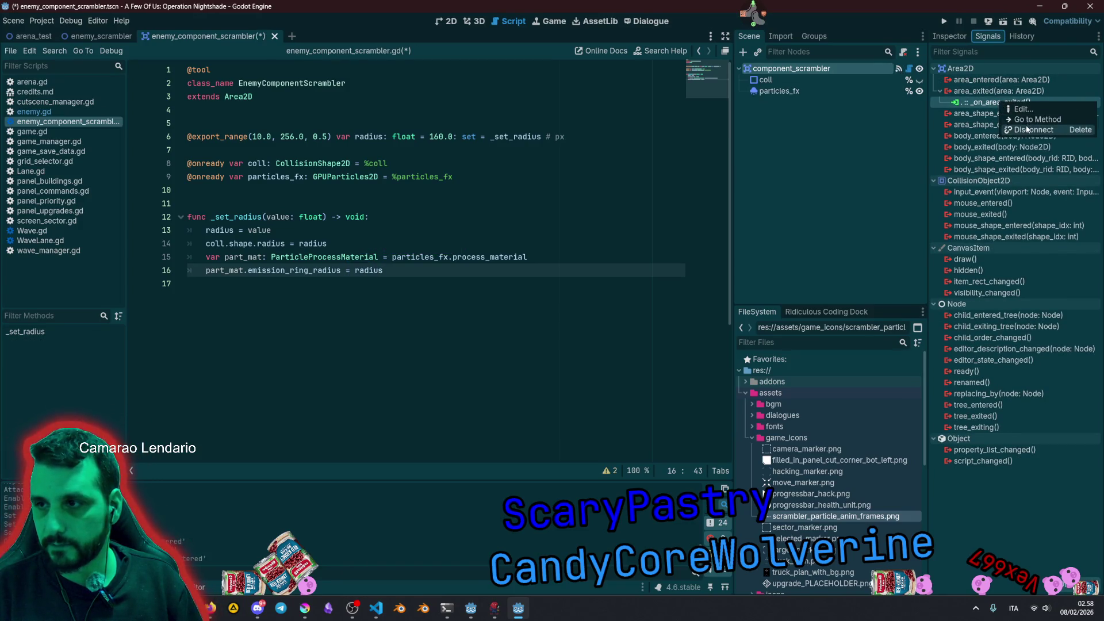
left_click(1021, 133)
left_click(523, 209)
key("ctrl+s")
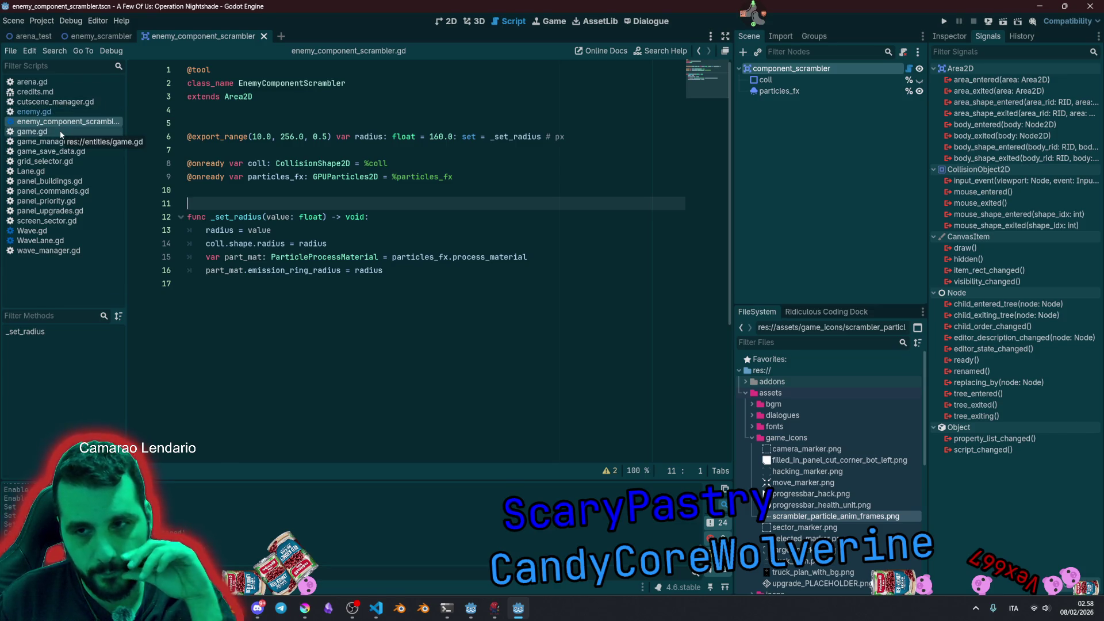
In enemy.gd, replace 'detected' with 'overlapping_areas' in _check_detected's definition and both calls.
left_click(58, 112)
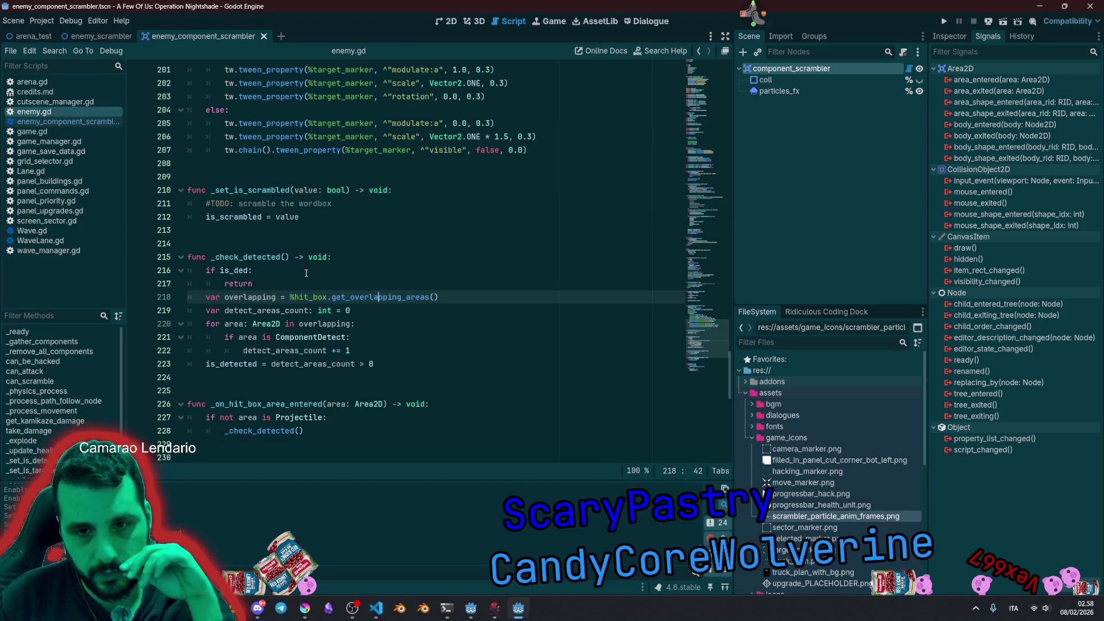
scroll(304, 280, "down", 2)
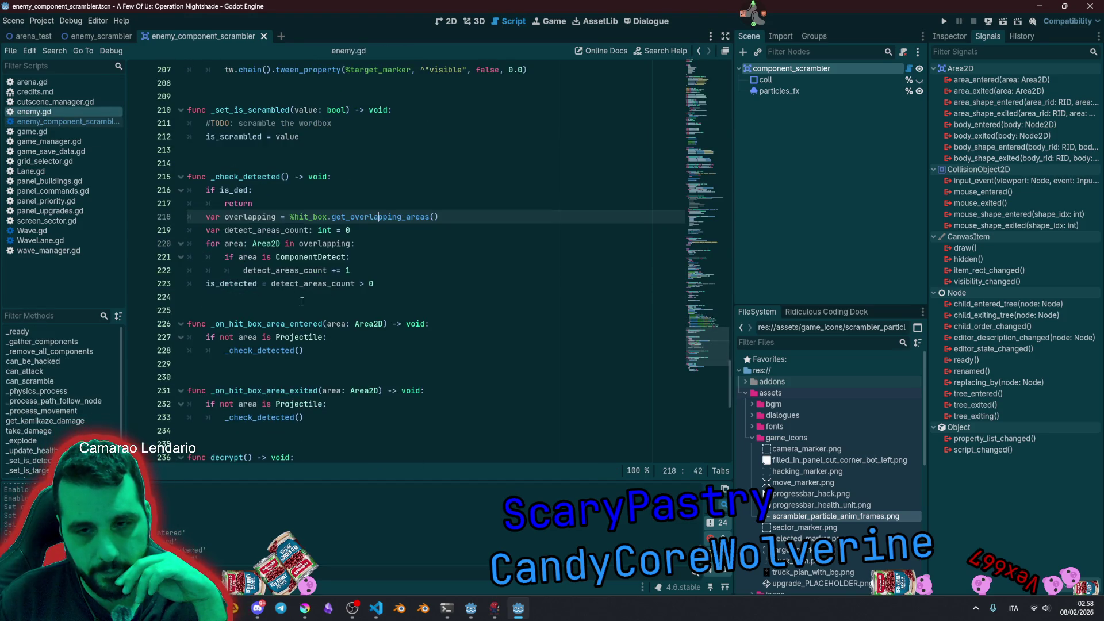
left_click(274, 351)
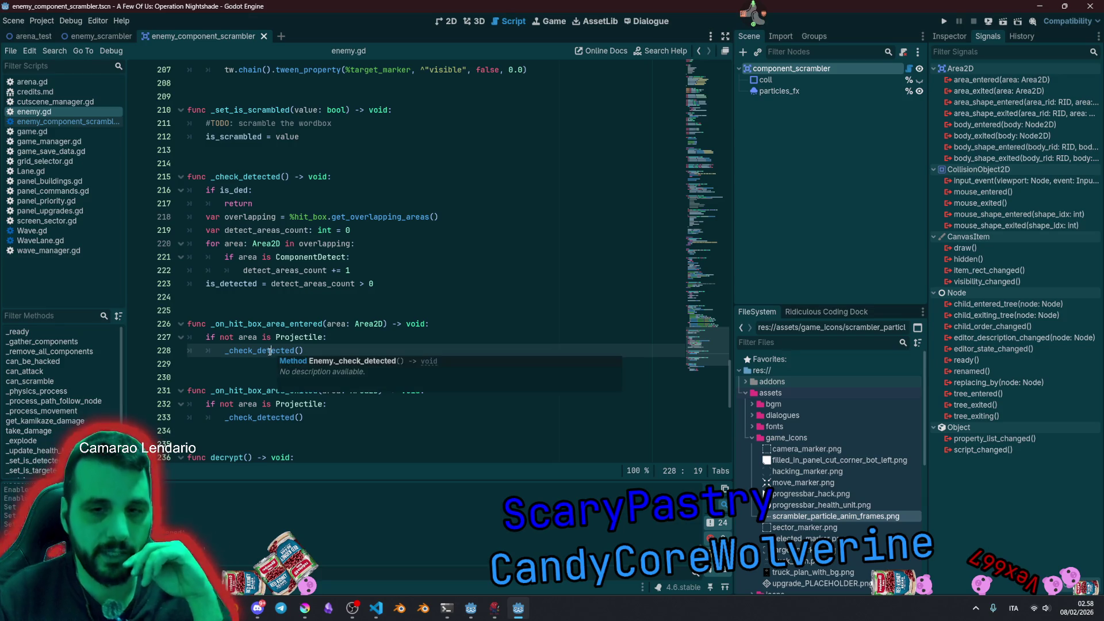
double_click(257, 350)
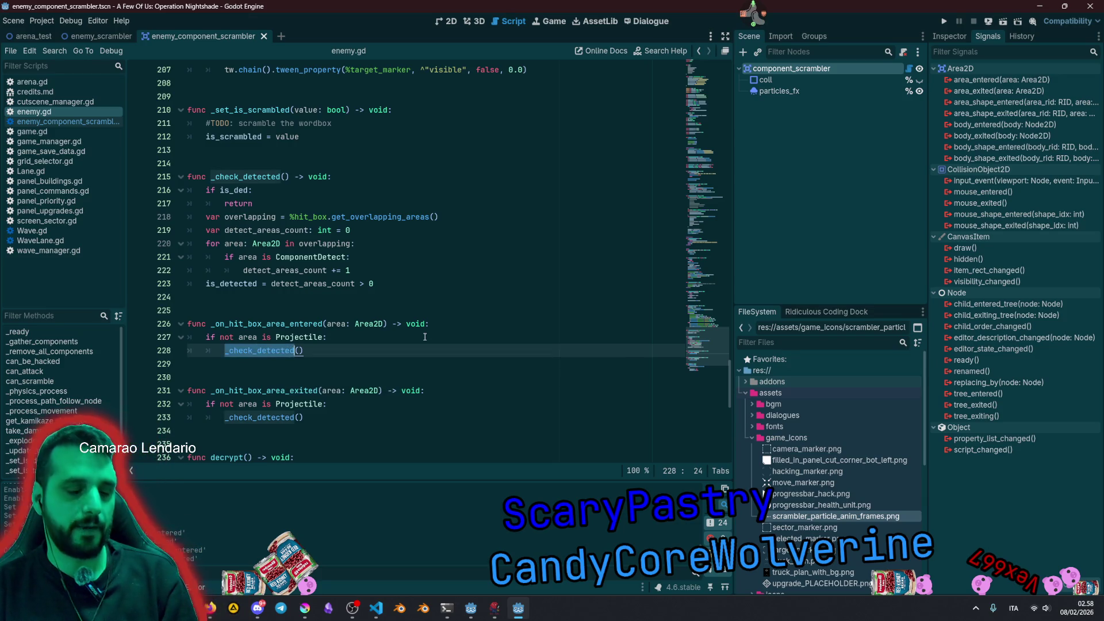
key("Right")
key("ctrl+shift+Left")
type("overlapping")
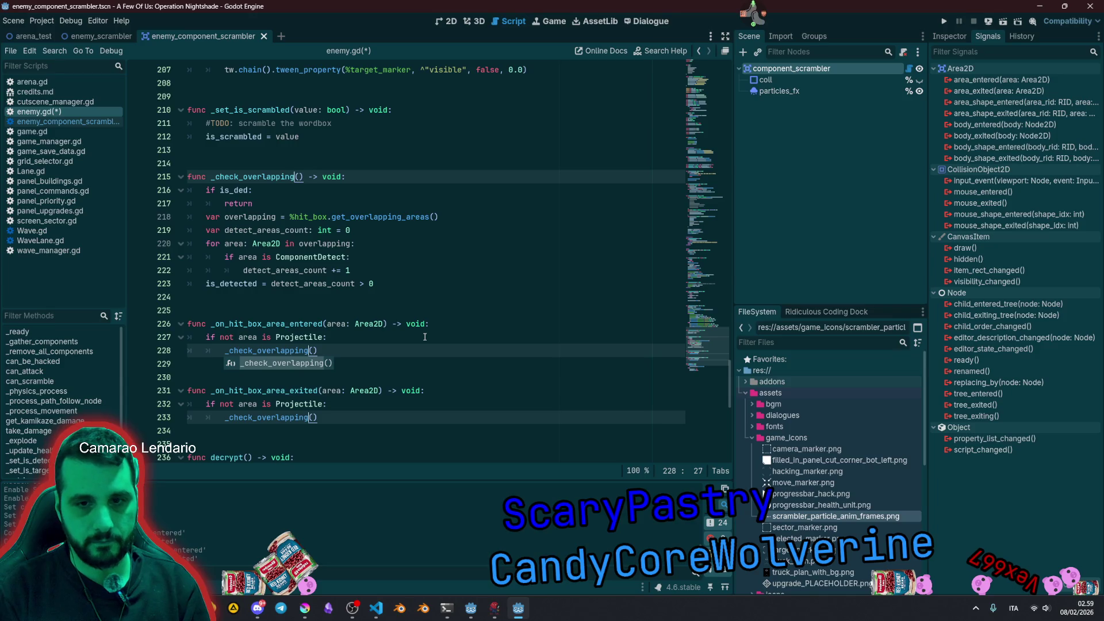
type("_areas")
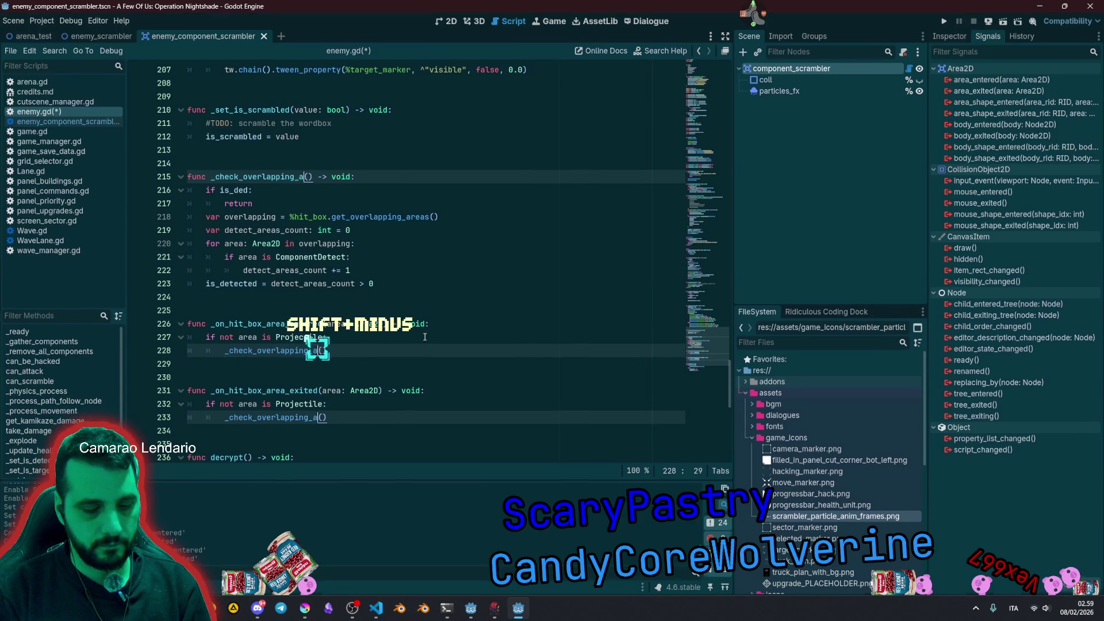
left_click(357, 275)
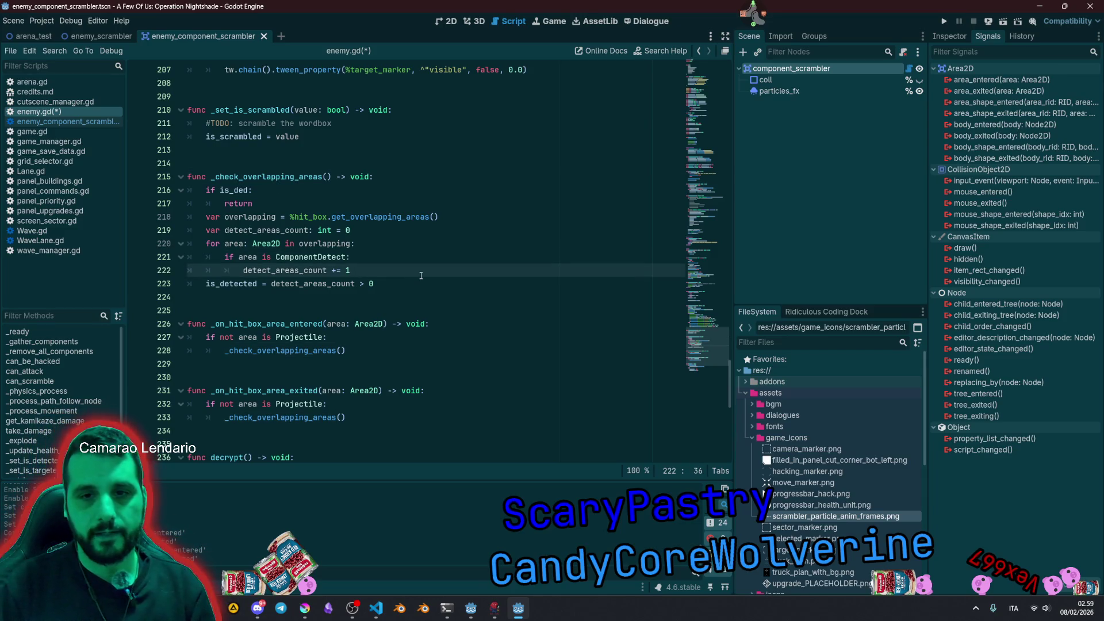
Duplicate the detect_areas_count declaration as a new scrambler_areas_count counter.
key("Return")
key("BackSpace")
key("Up")
key("Up")
key("Up")
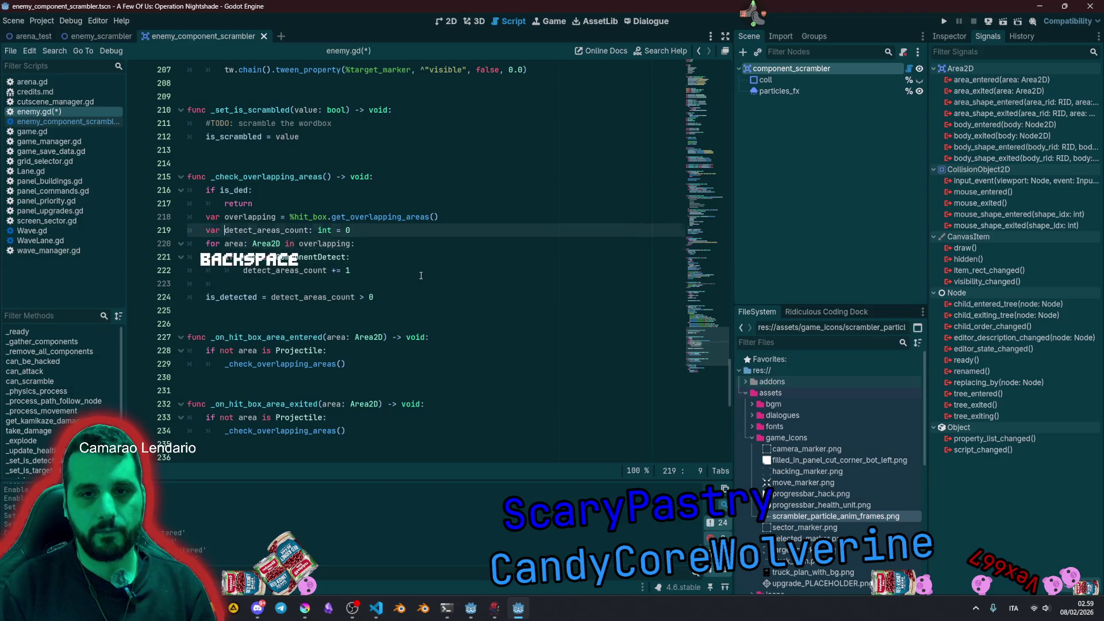
key("ctrl+shift+d")
key("ctrl+shift+Right")
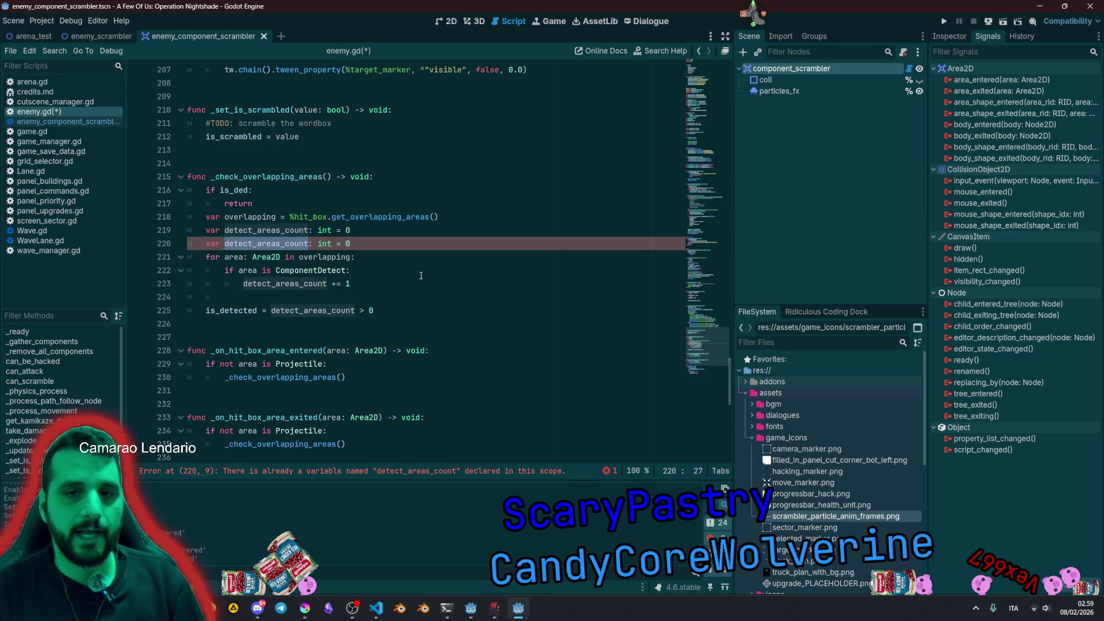
key("shift+Left")
key("shift+Left")
key("shift+Left")
type("scrambl")
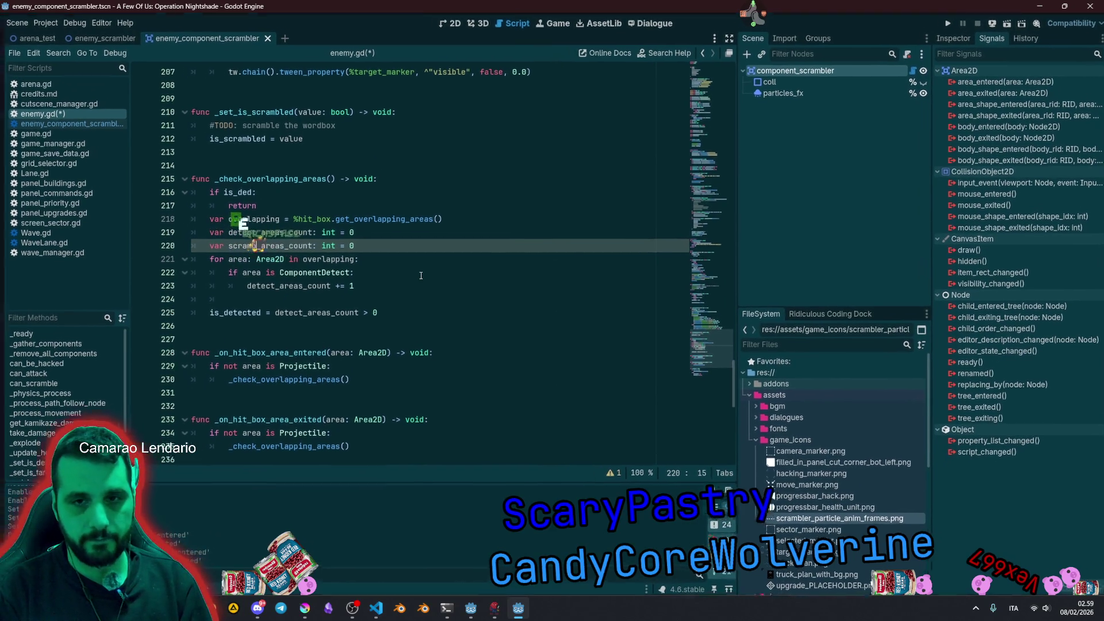
type("er")
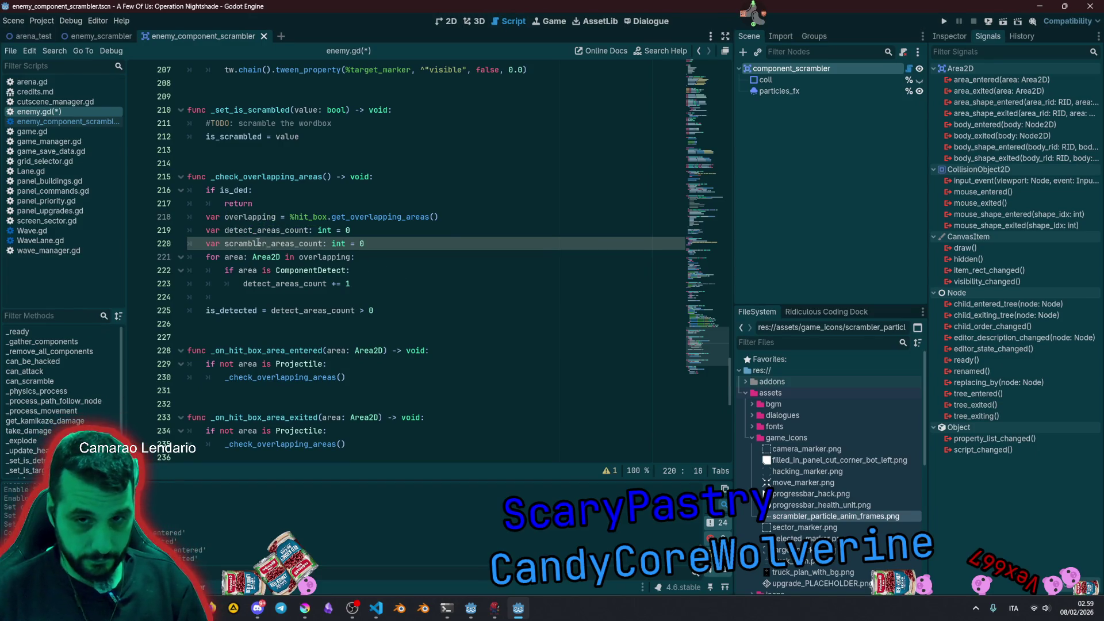
Add an 'if area is EnemyComponentScrambler:' check that does scrambler_areas_count += 1.
left_click(326, 284)
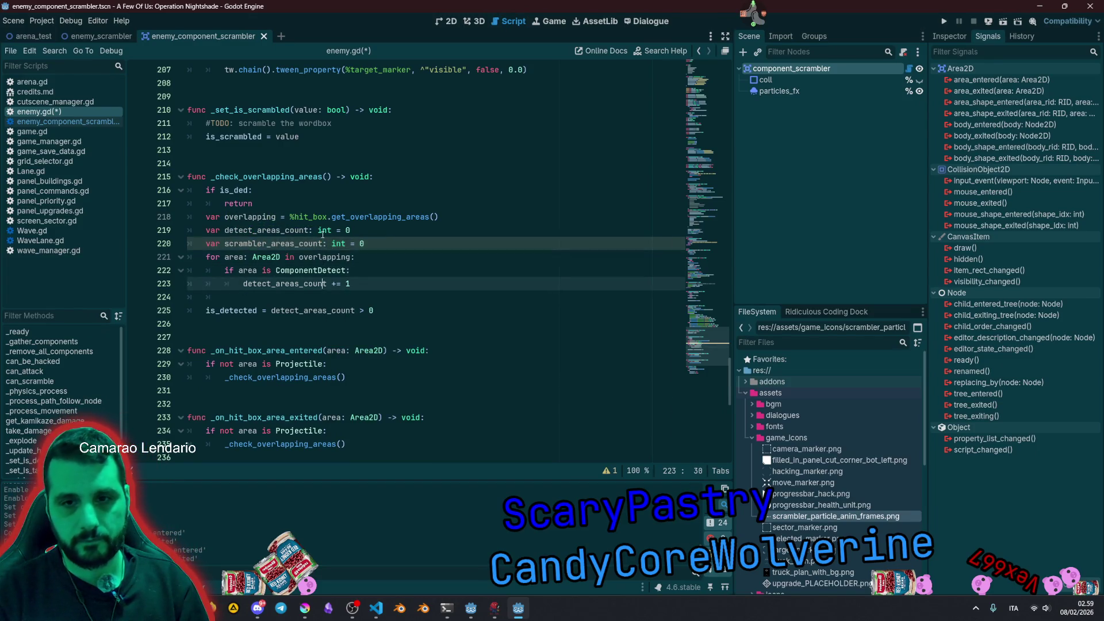
key("End")
key("Return")
key("BackSpace")
type("if ")
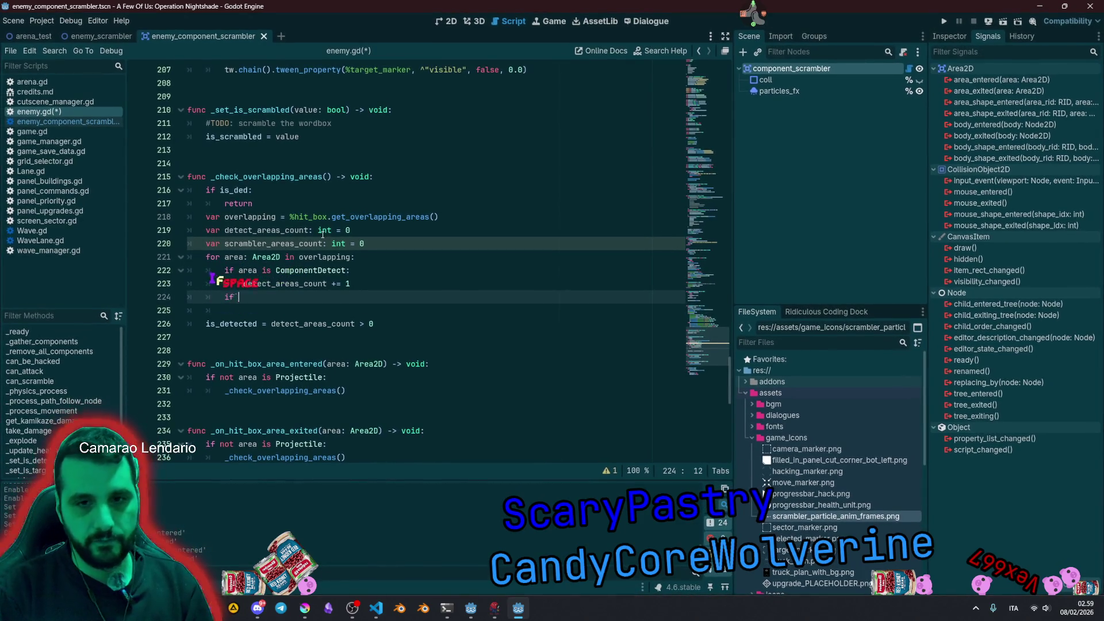
type("area is Enem")
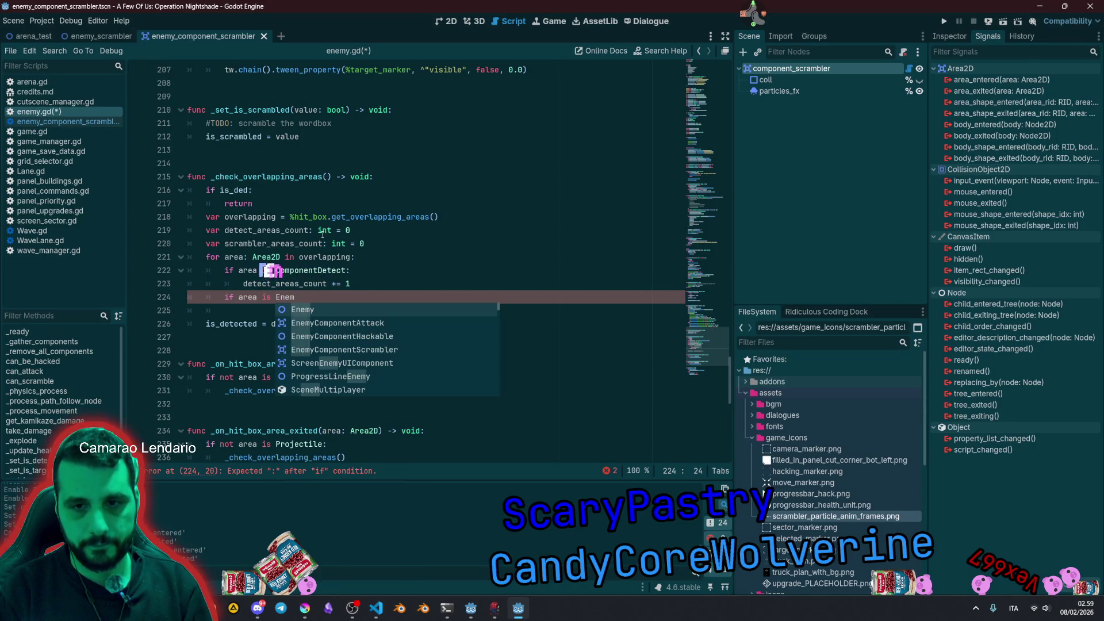
key("Down")
key("Down")
key("Down")
key("Return")
type(":")
key("Return")
key("ctrl+v")
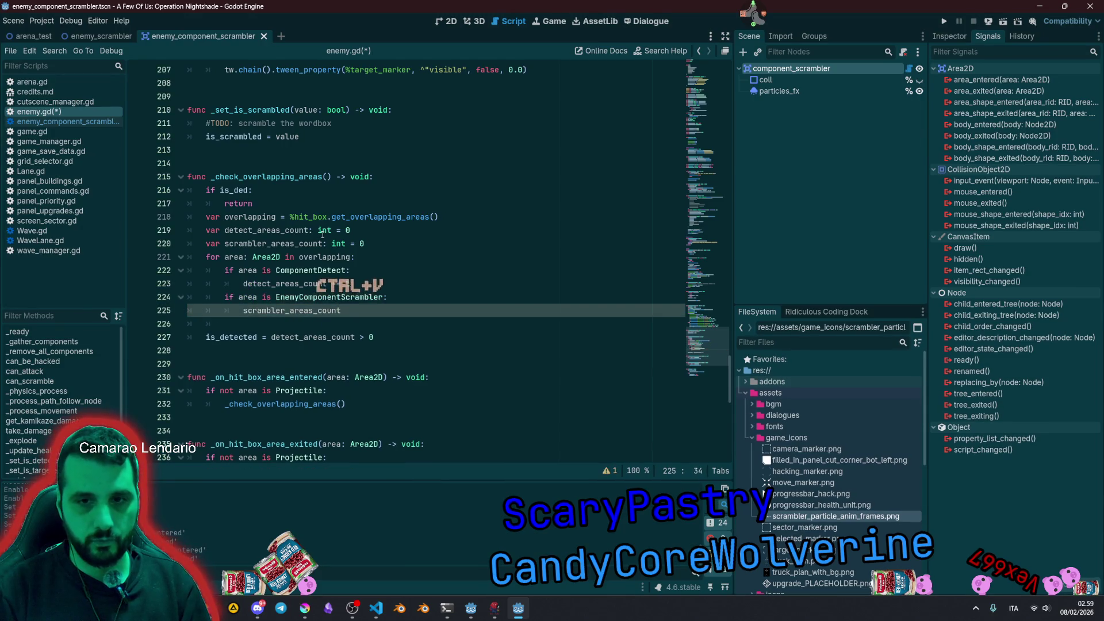
type("+= 1")
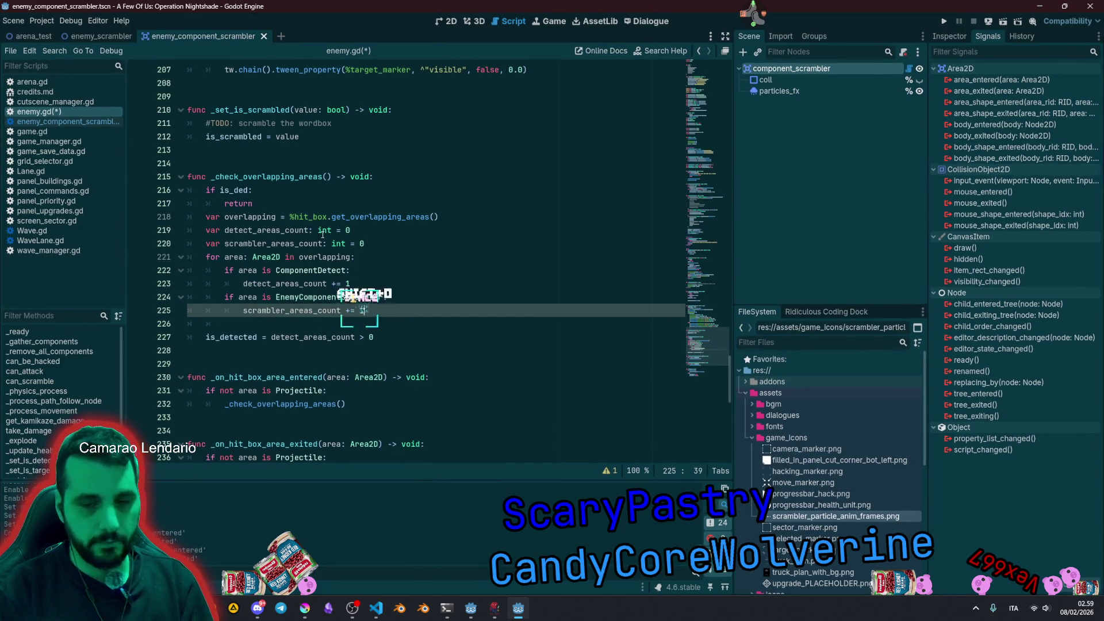
Start an is_scrambled assignment on a new line after the is_detected line.
left_click(268, 319)
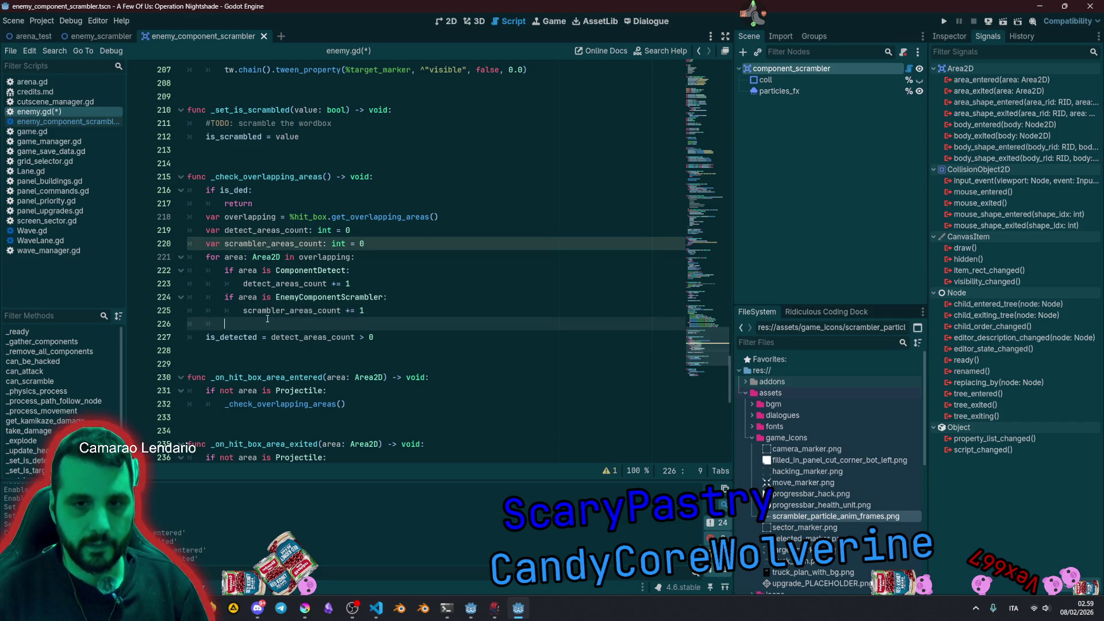
key("BackSpace")
key("Down")
key("End")
key("Return")
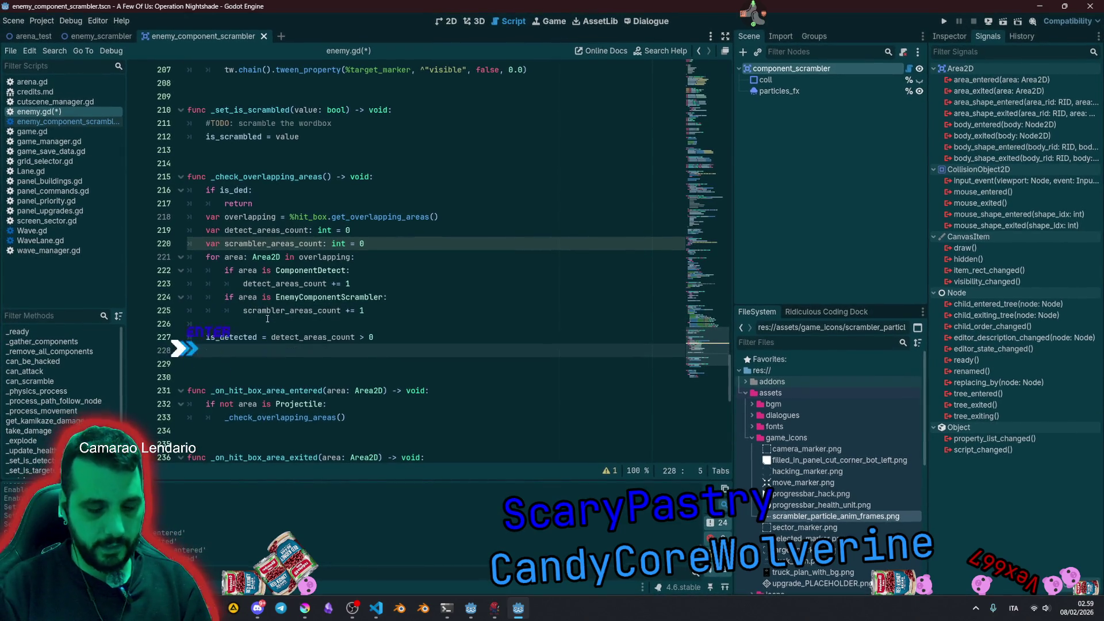
type("is_s")
key("Return")
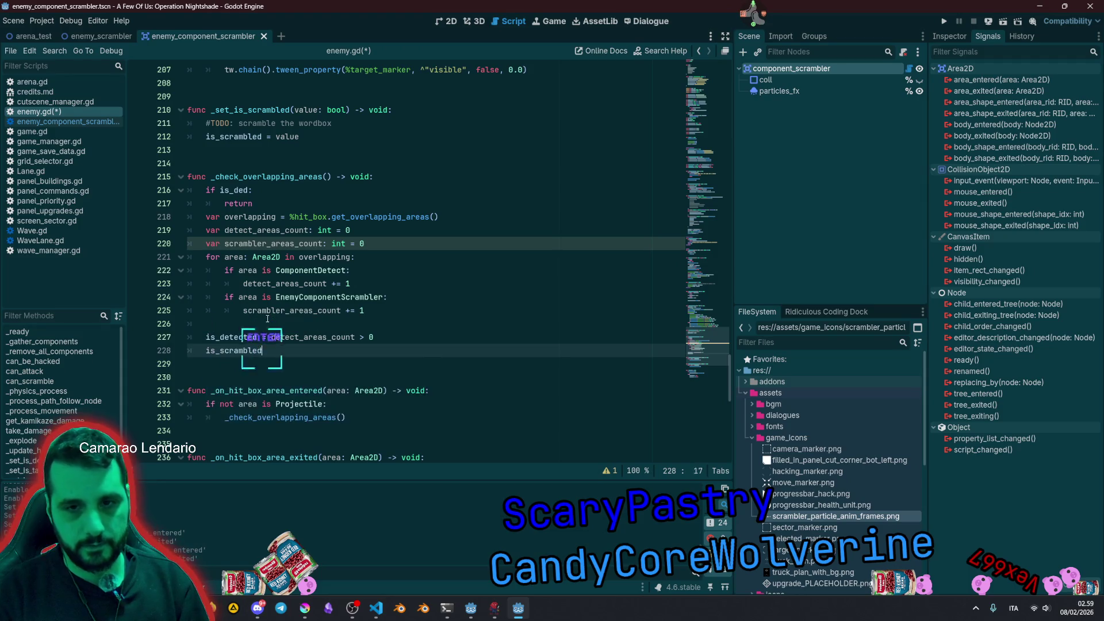
type("=")
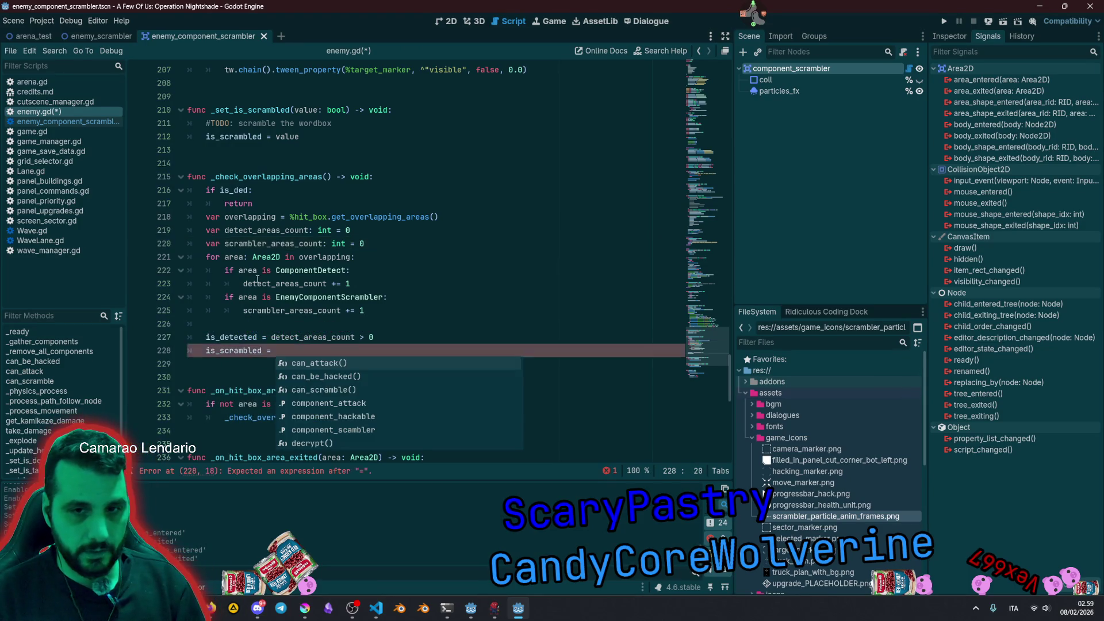
Complete it as is_scrambled = scrambler_areas_count > 0 and save enemy.gd.
double_click(269, 309)
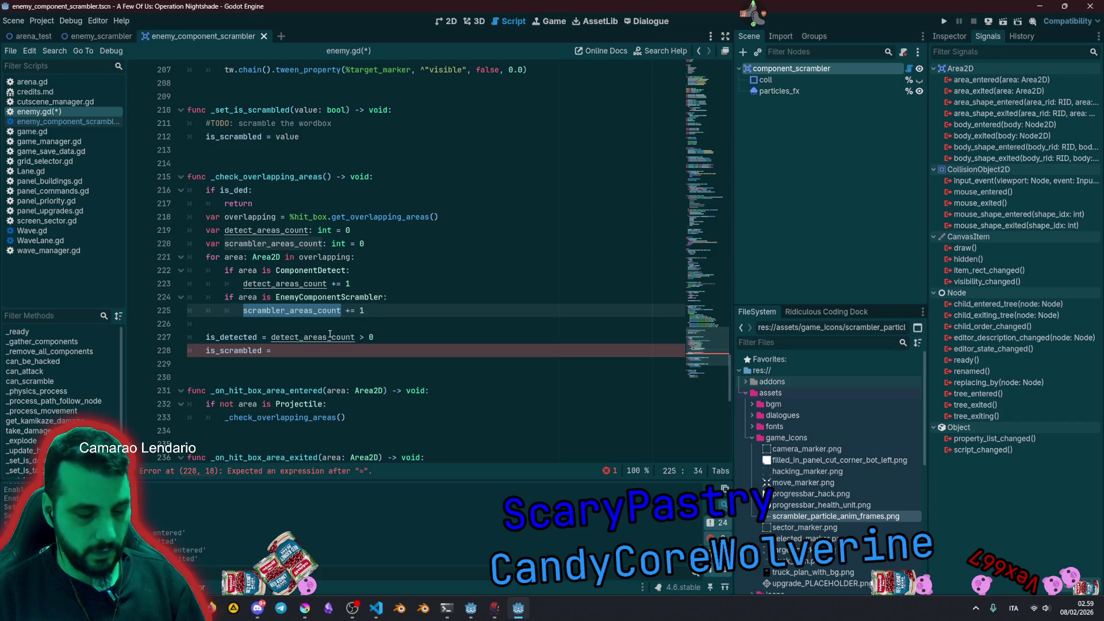
key("ctrl+c")
left_click(318, 349)
key("ctrl+v")
type(">")
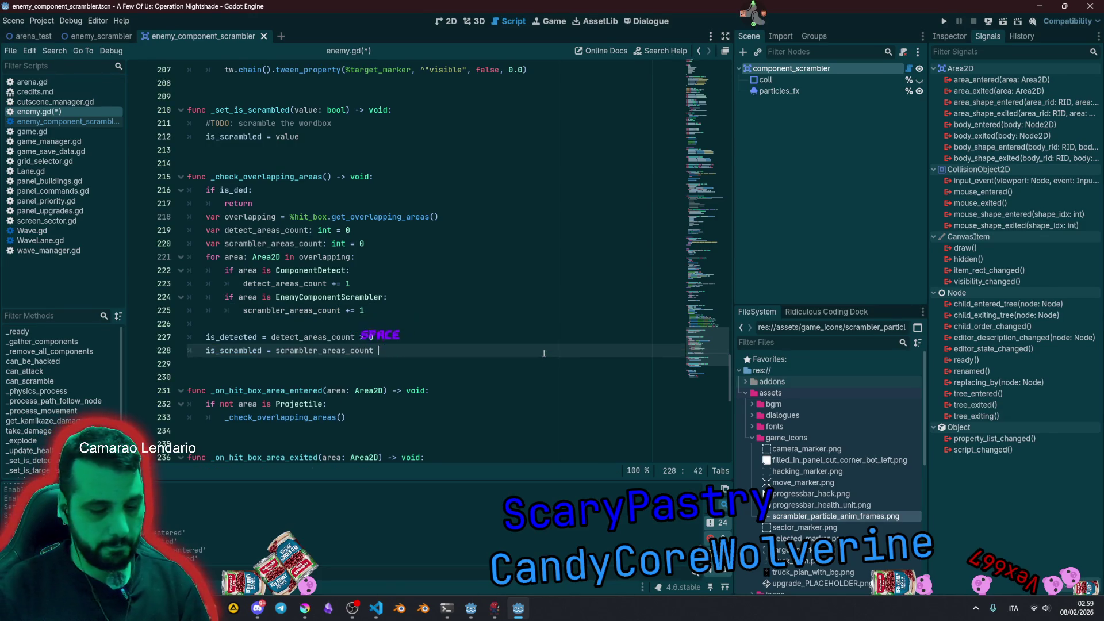
type(" 0")
left_click(380, 311)
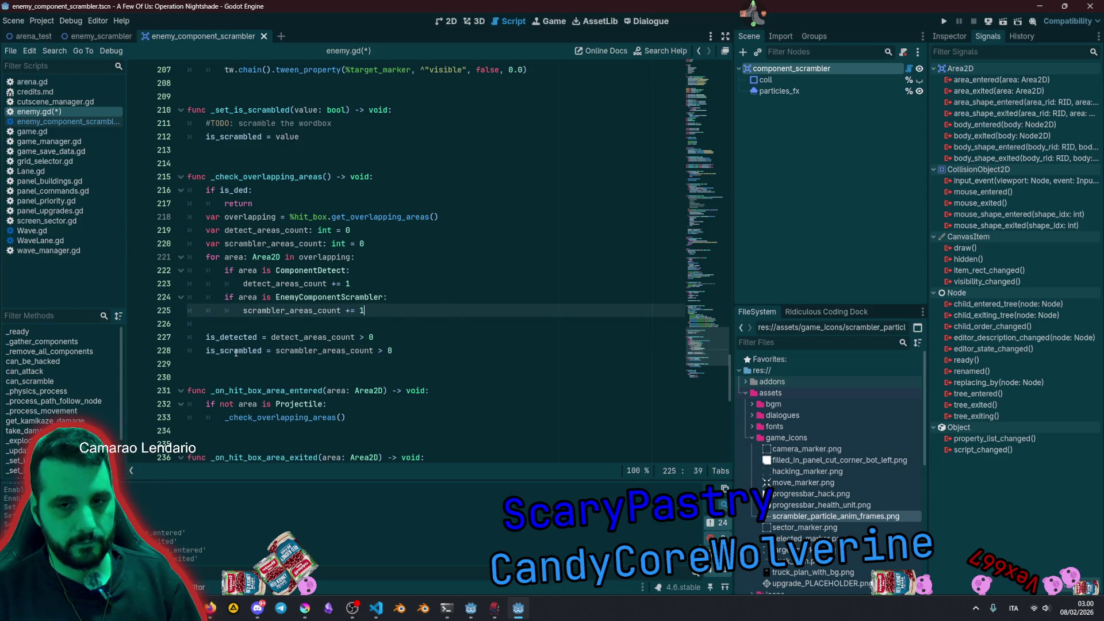
key("ctrl+s")
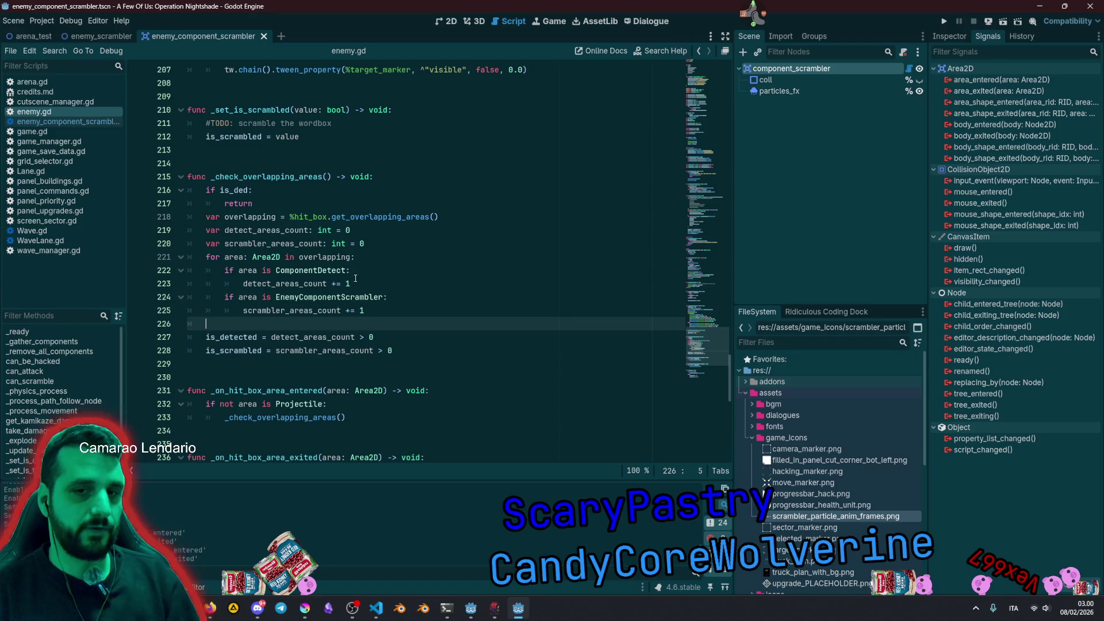
Add a print("unit %s is scrambled" line to the is_scrambled setter.
left_click(356, 277)
left_click(323, 144)
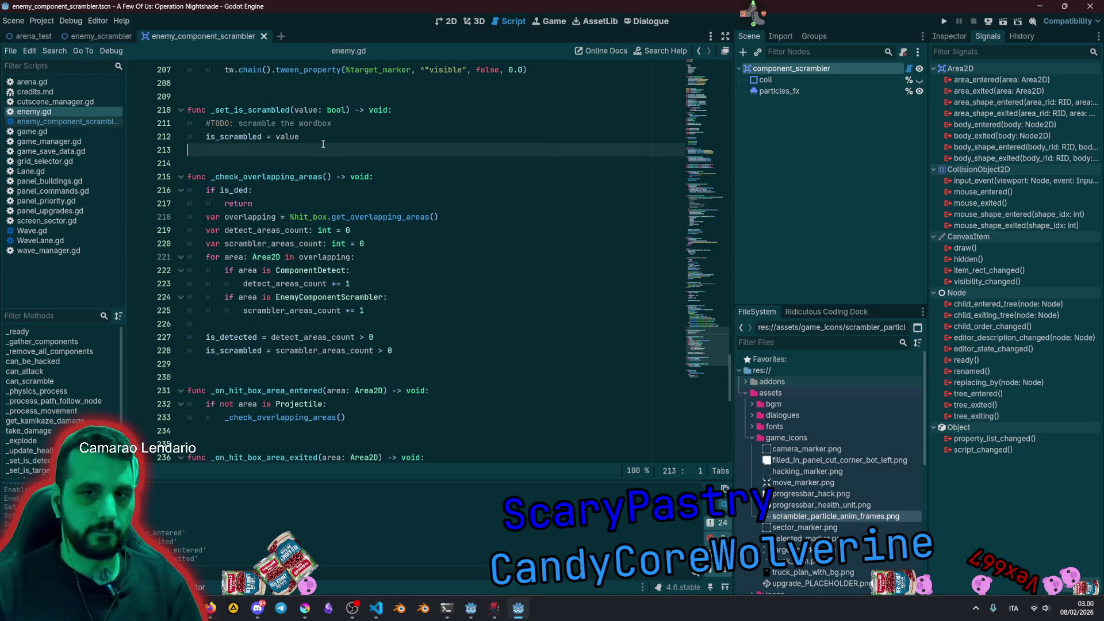
key("Return")
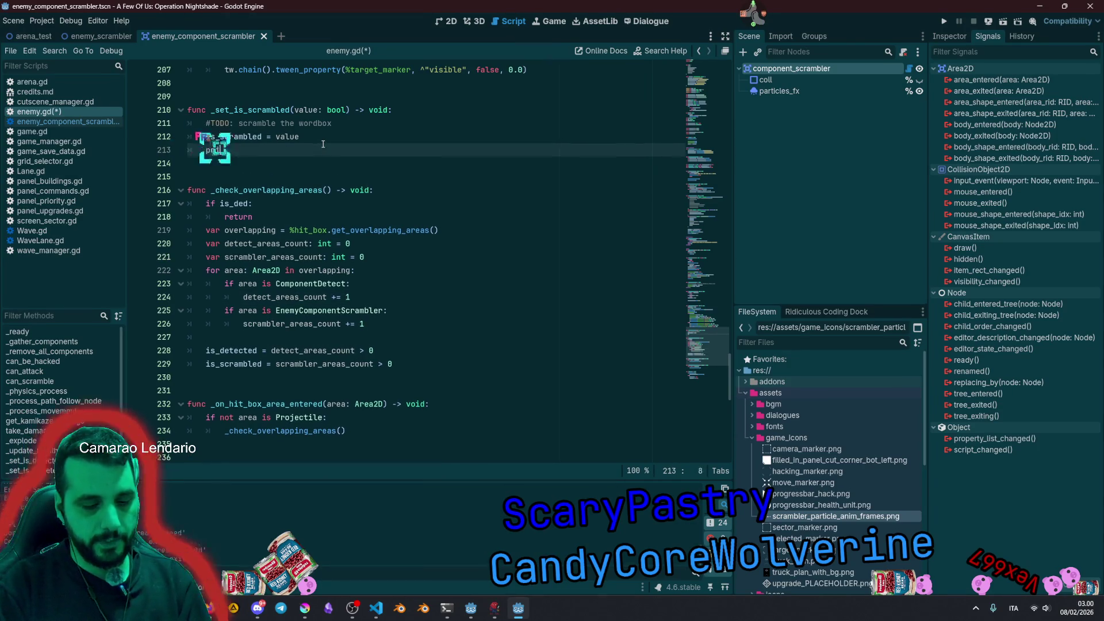
type("print(\"")
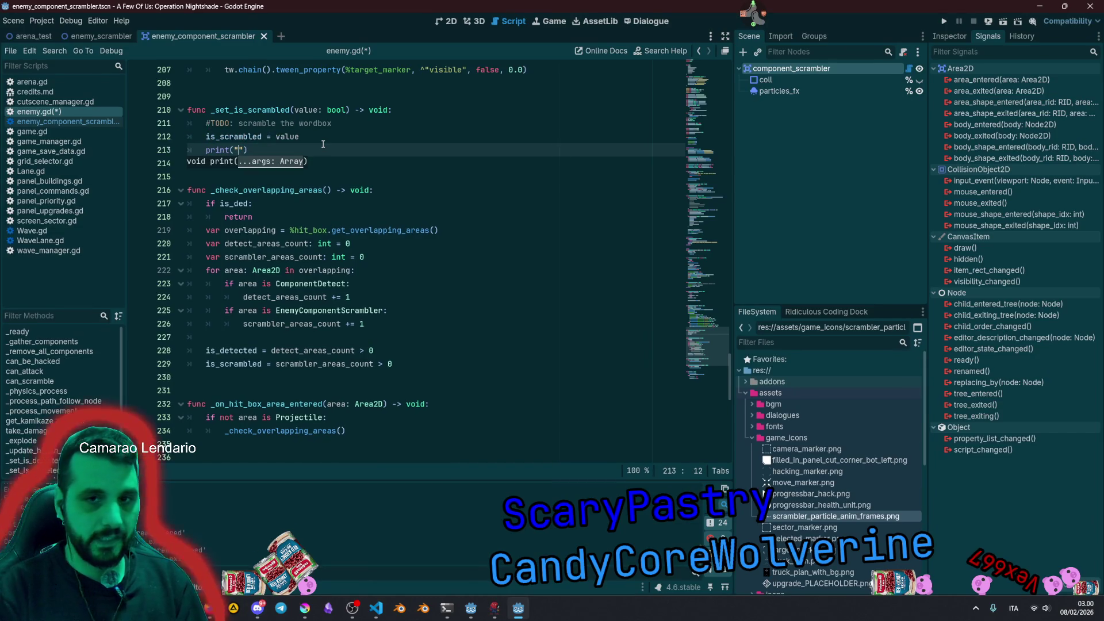
type("unit")
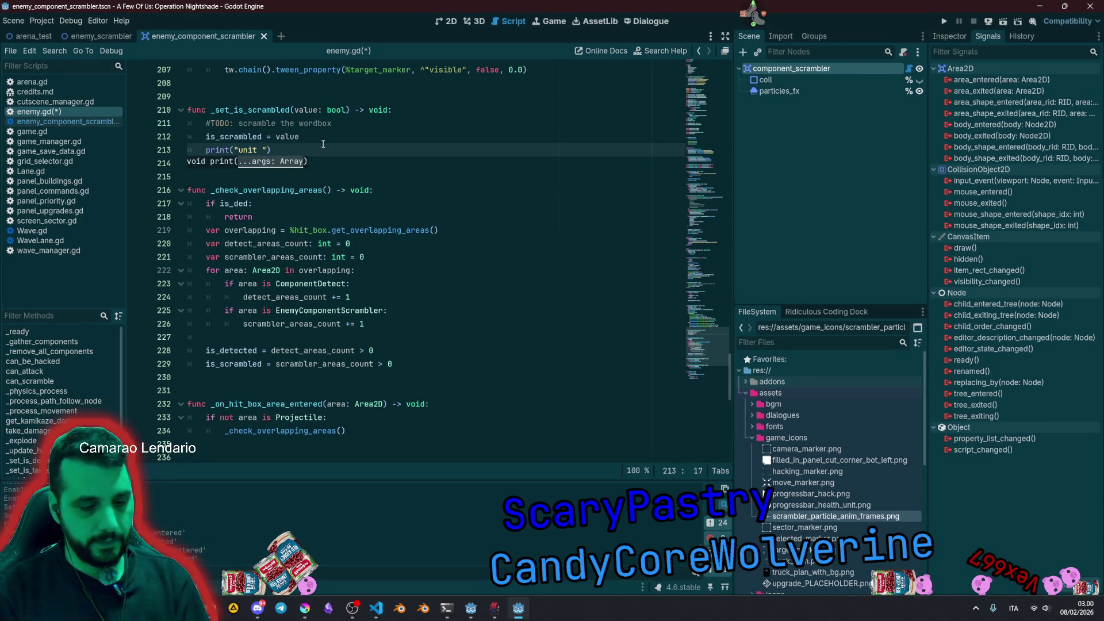
type(" %s ")
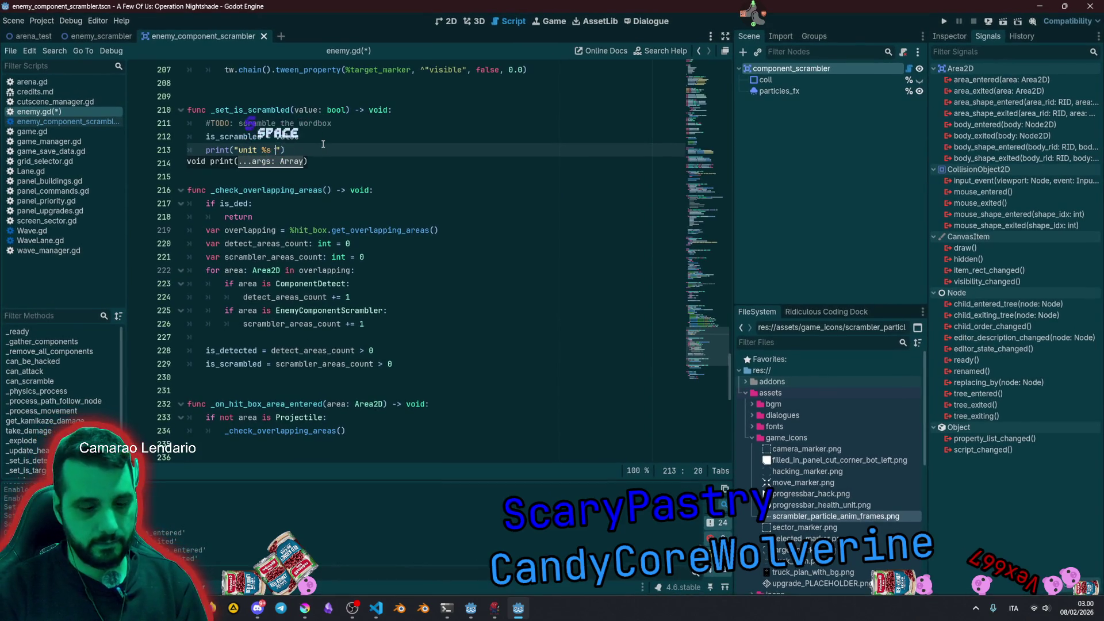
type("i")
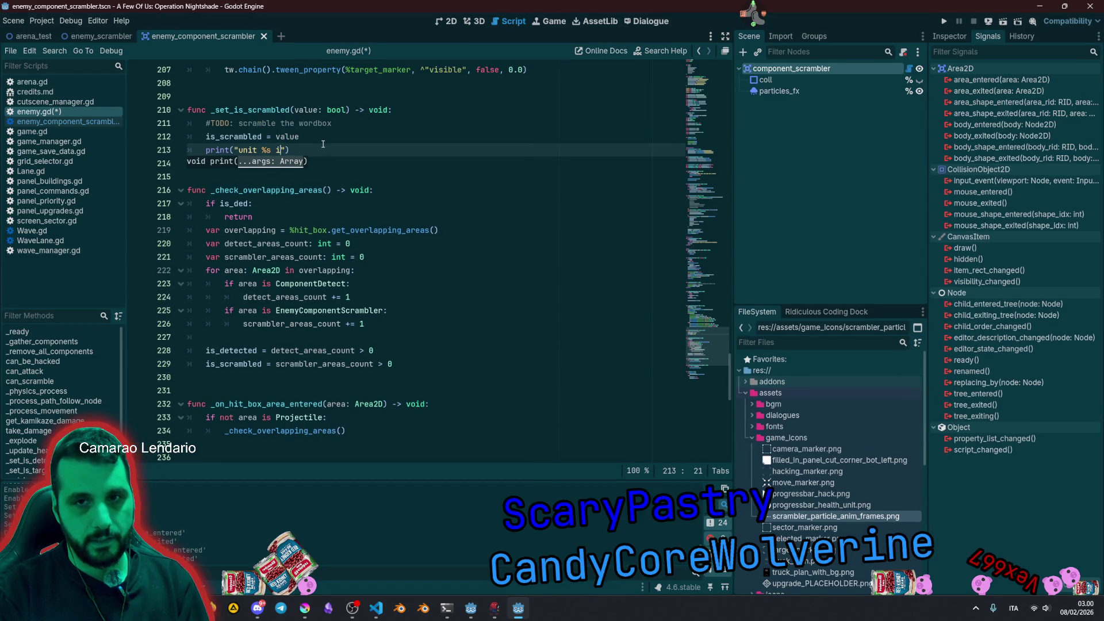
type("s_")
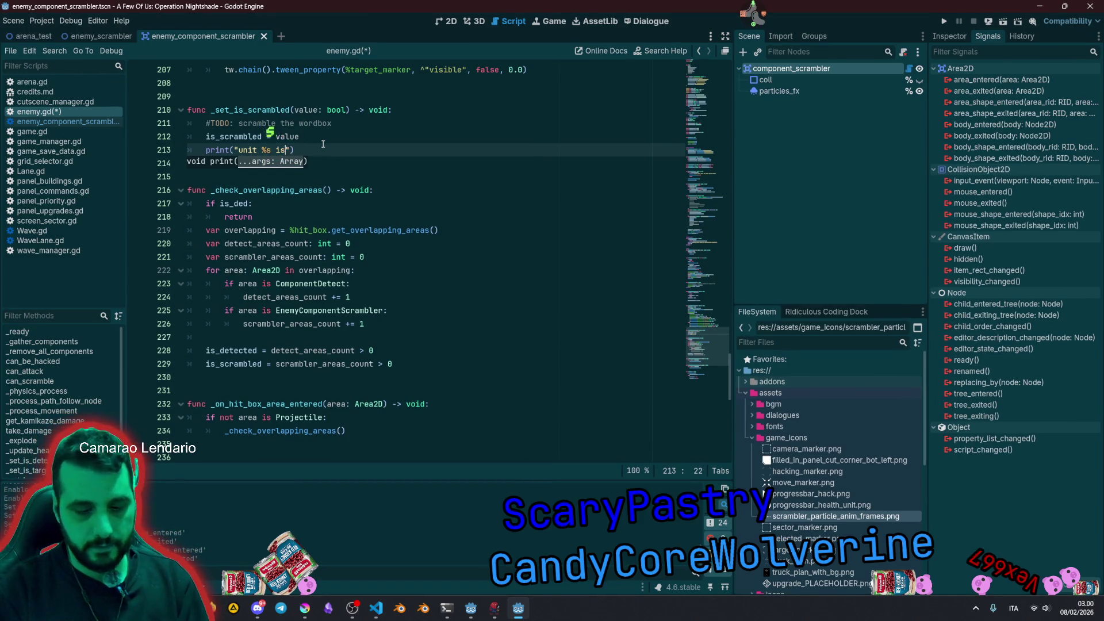
key("BackSpace")
type("scra")
type("mbled")
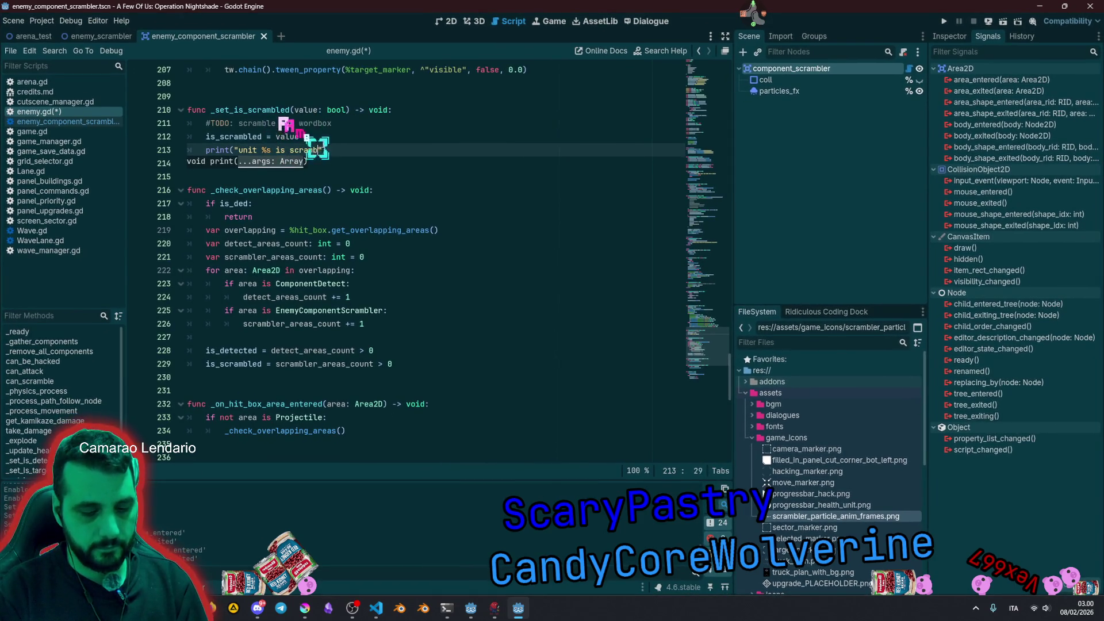
Put the print call under an 'if is_scrambled:' condition.
key("ctrl+Left")
key("ctrl+Left")
key("ctrl+Left")
key("Home")
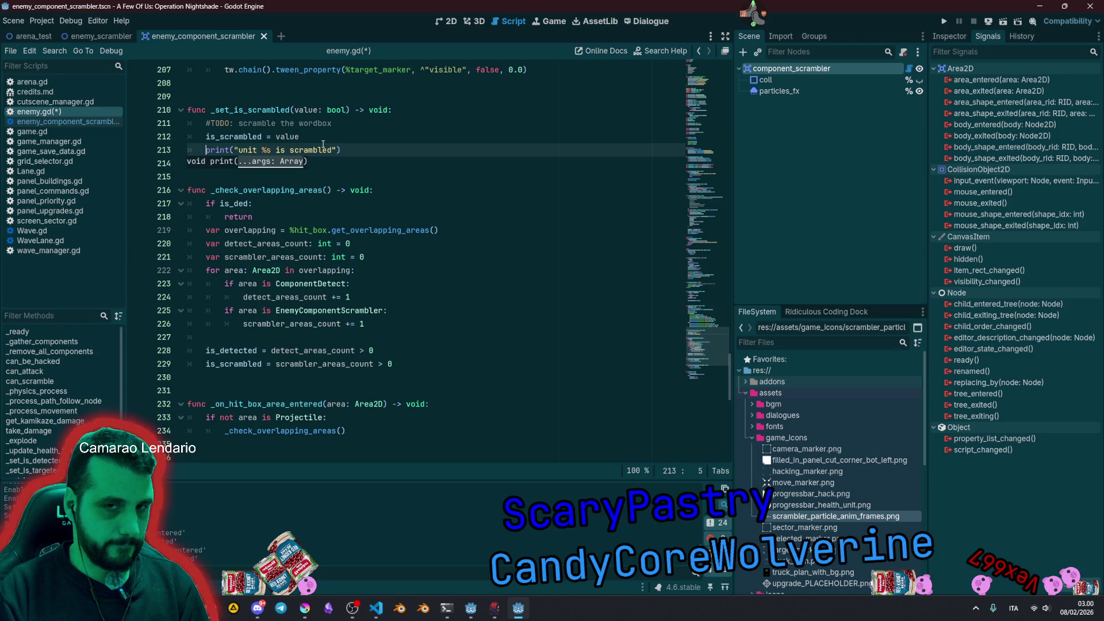
key("Return")
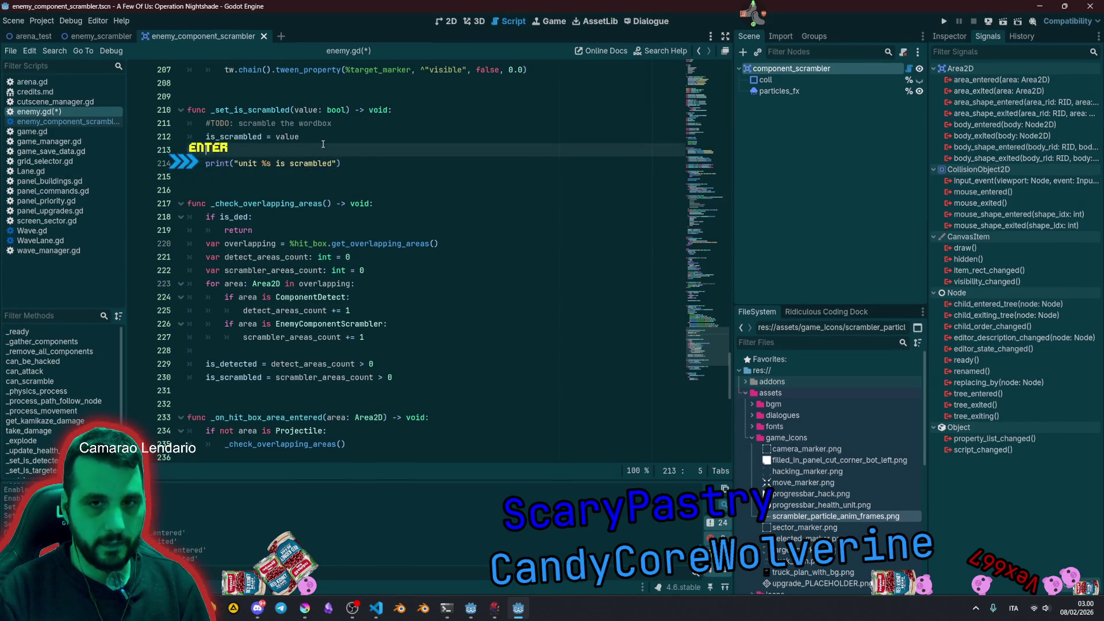
type("[] is_s")
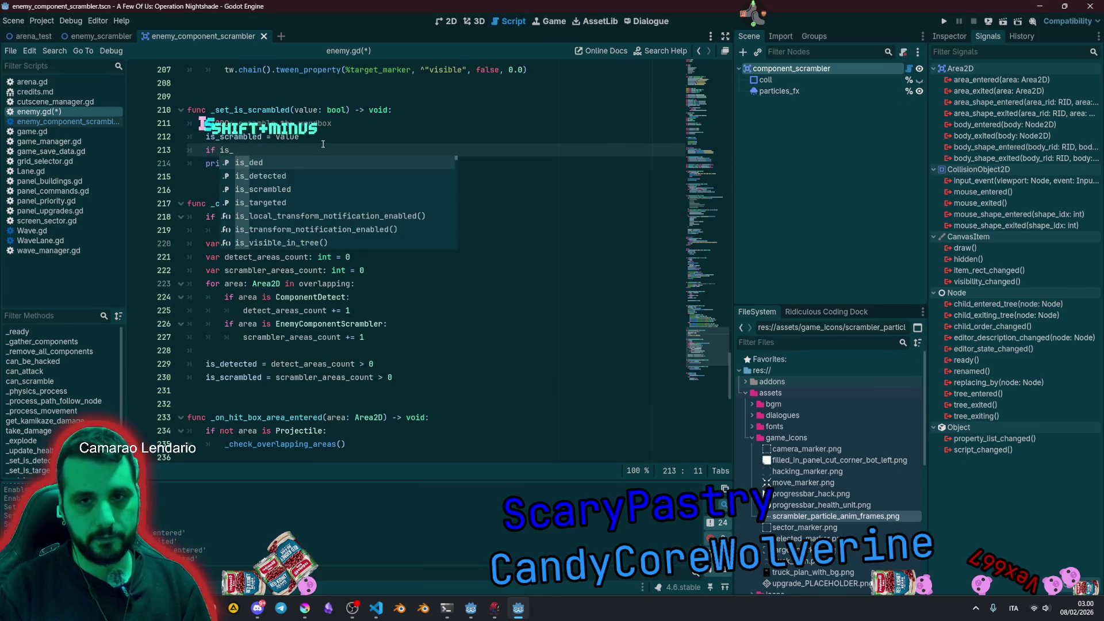
key("Return")
type(":")
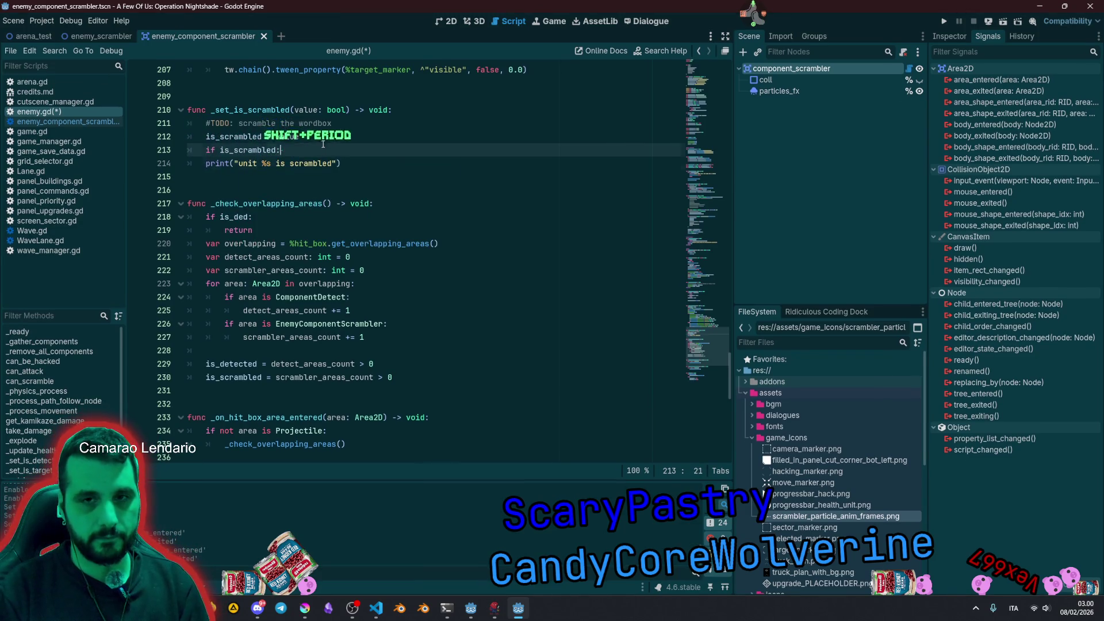
key("Down")
key("Tab")
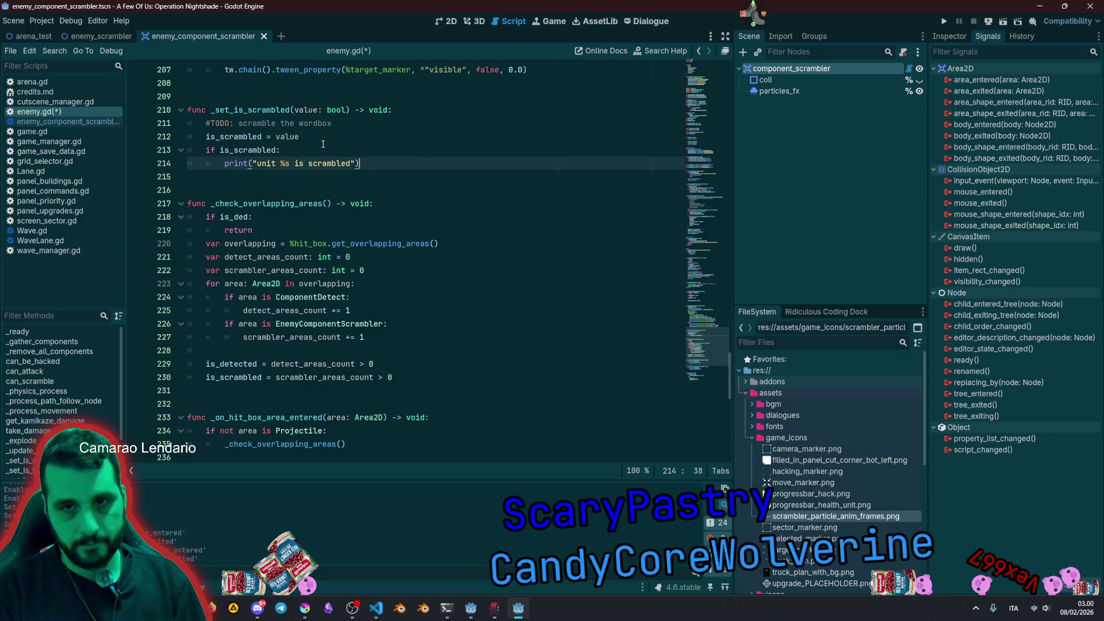
Format the message with % Type.keys()[type].to_lower() to show the lowercase enemy type.
key("Left")
type("% ty")
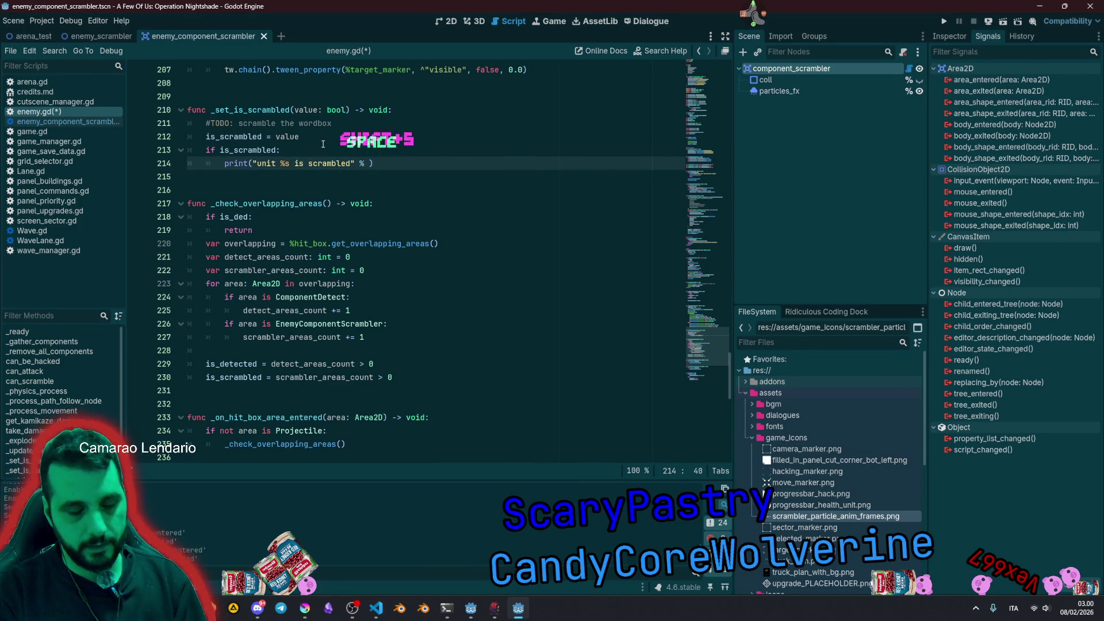
key("Return")
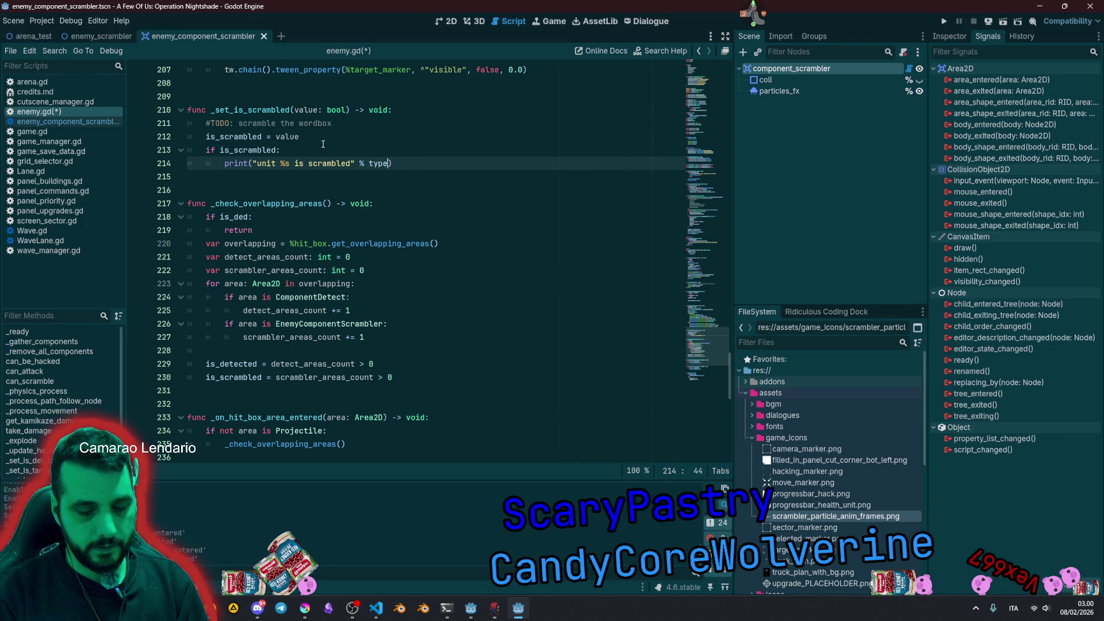
type("[")
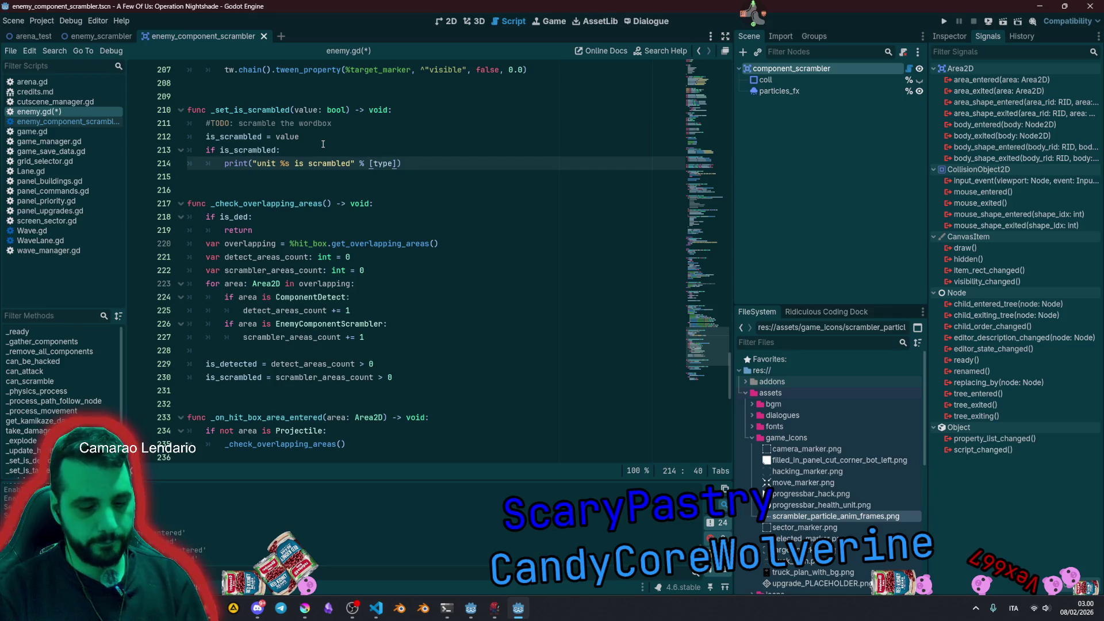
type("ype")
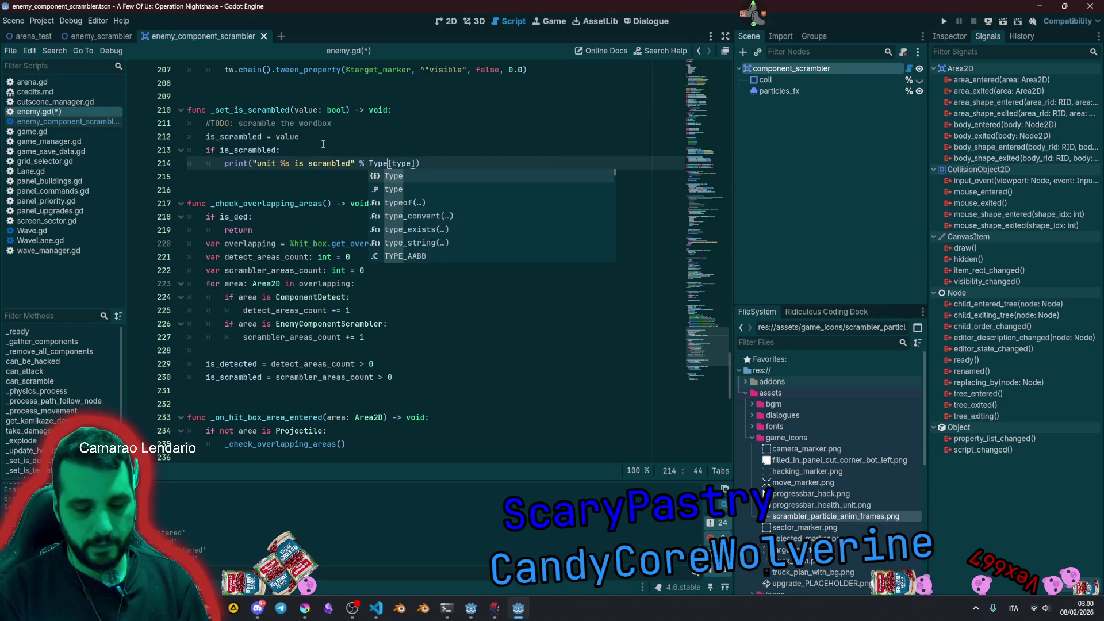
type(".K")
key("BackSpace")
type("ke")
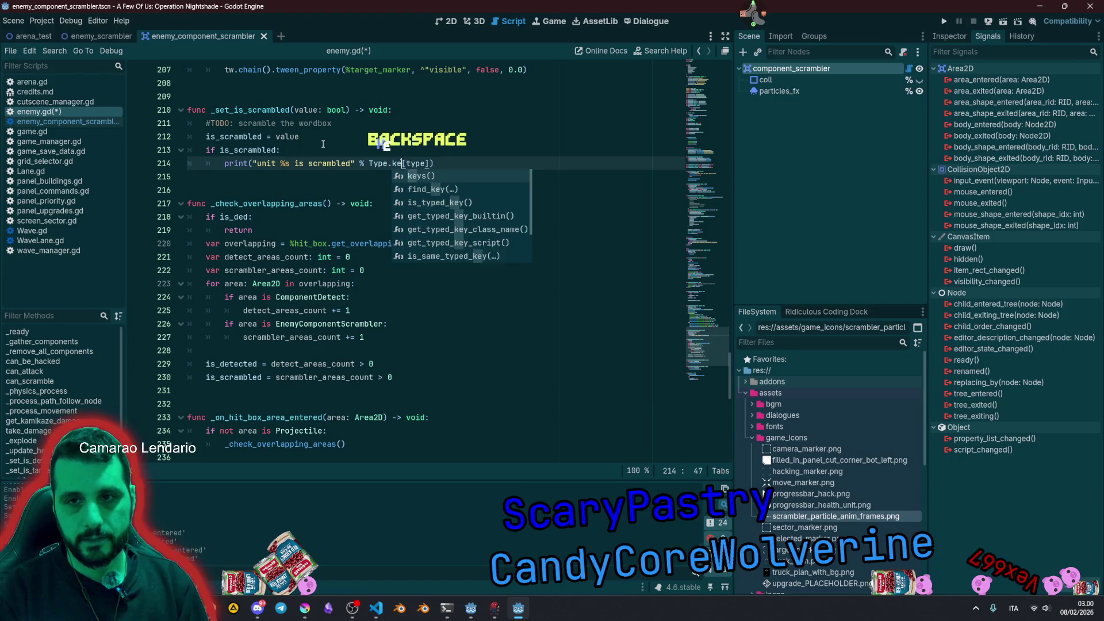
key("Return")
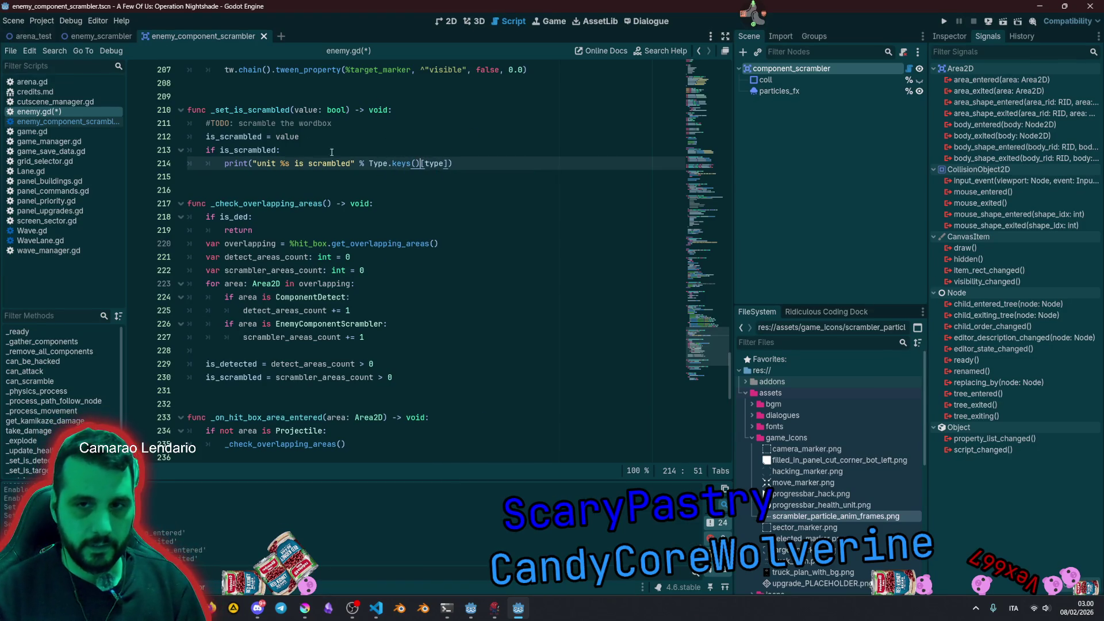
left_click(369, 163, "ctrl")
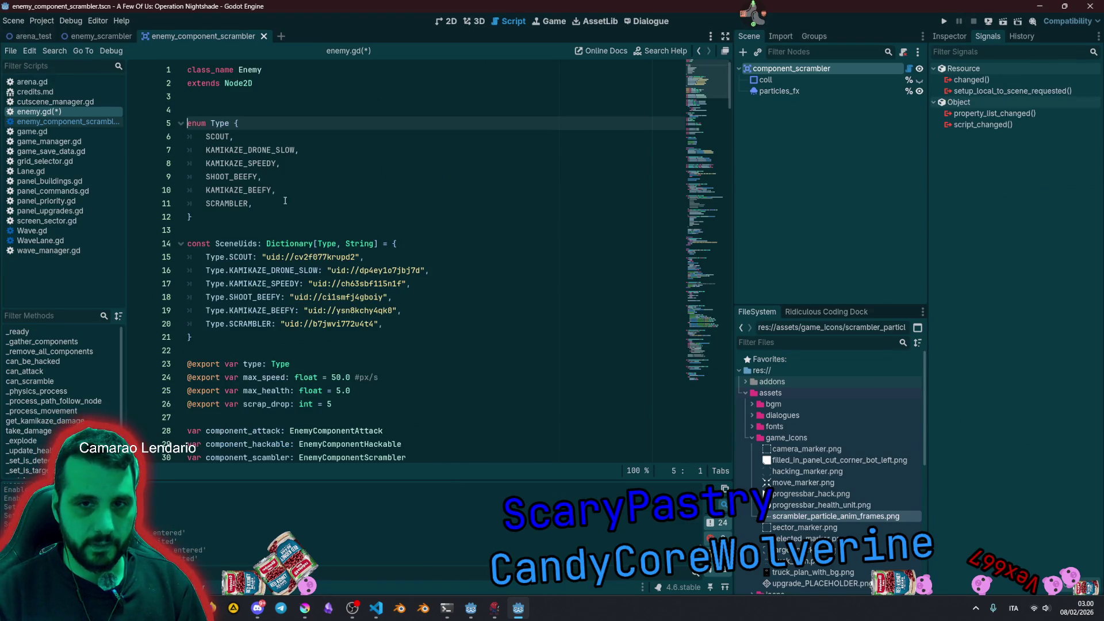
key("alt+Left")
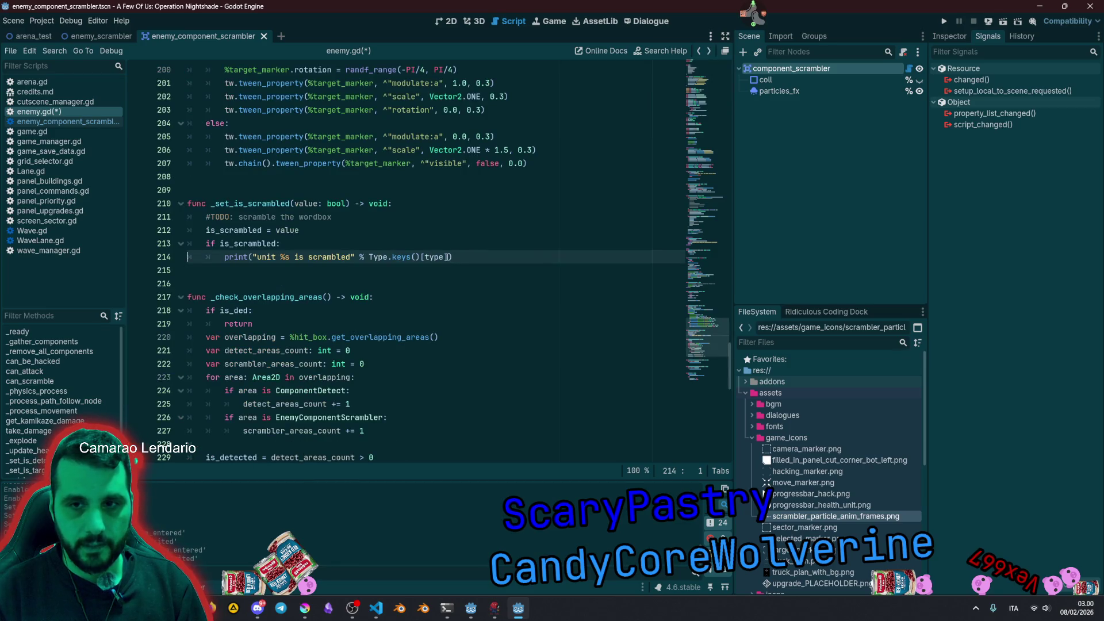
type(".to_lower")
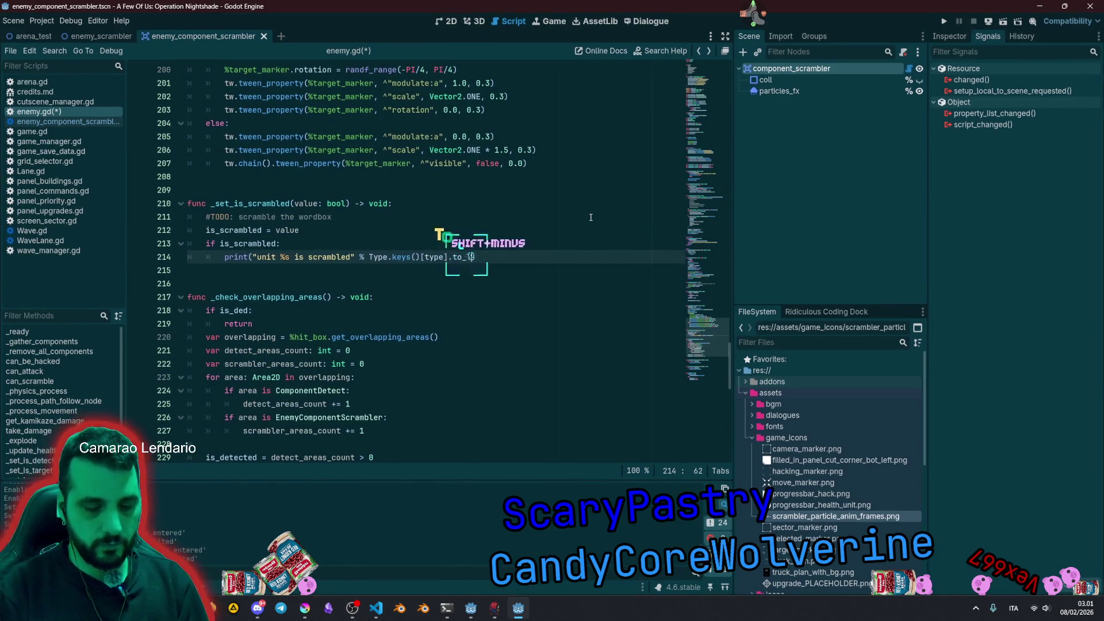
type("(")
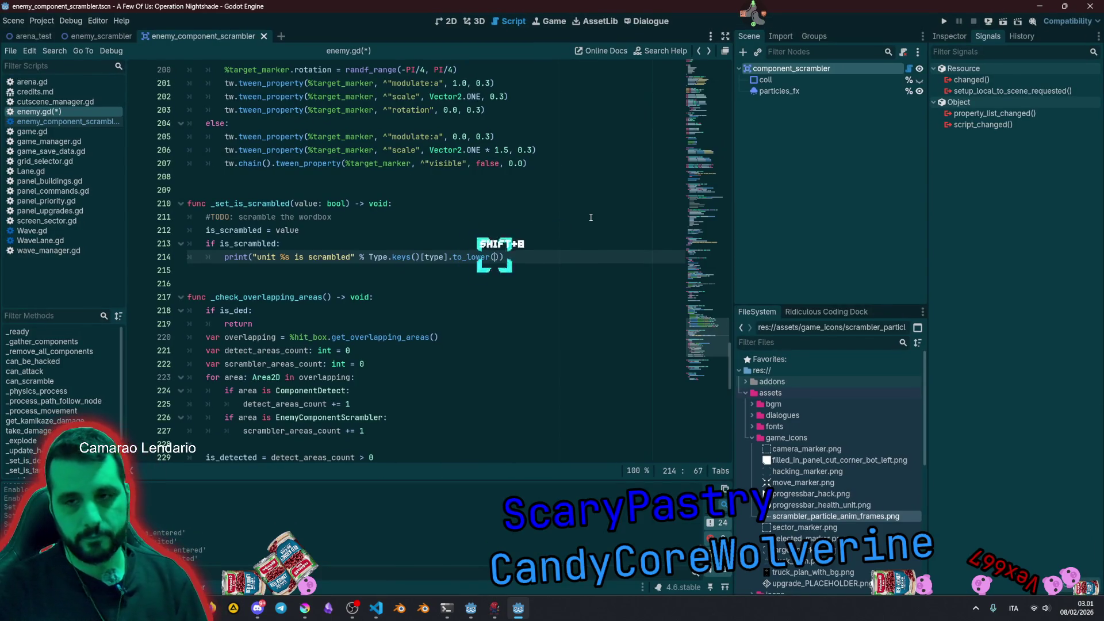
Save enemy.gd and switch to the arena_test scene.
double_click(401, 257)
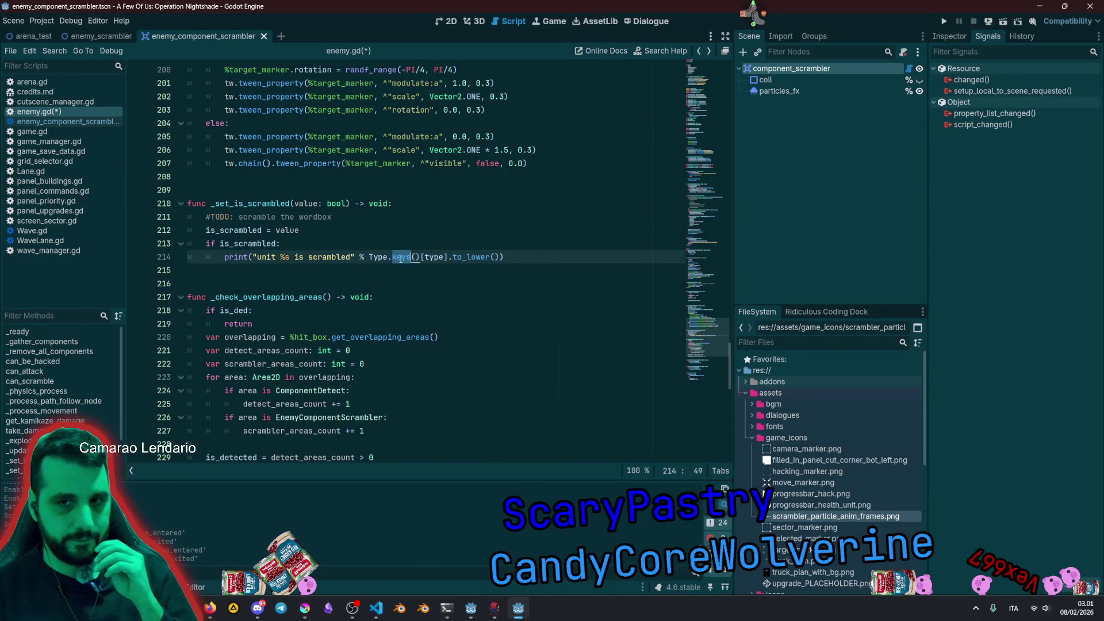
left_click(510, 249)
key("ctrl+s")
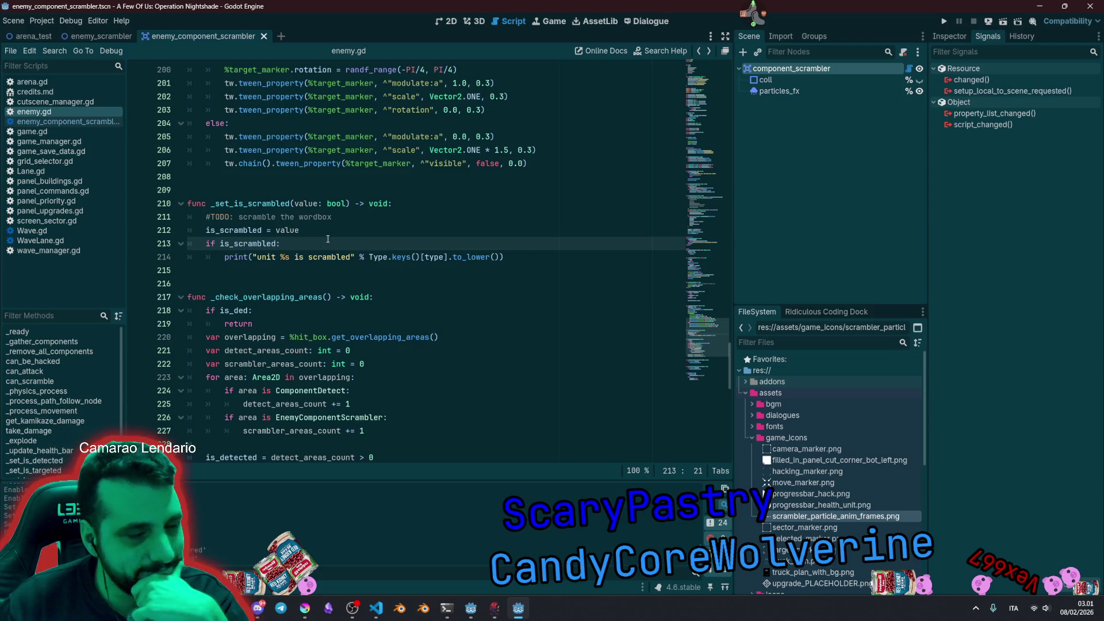
scroll(332, 229, "down", 3)
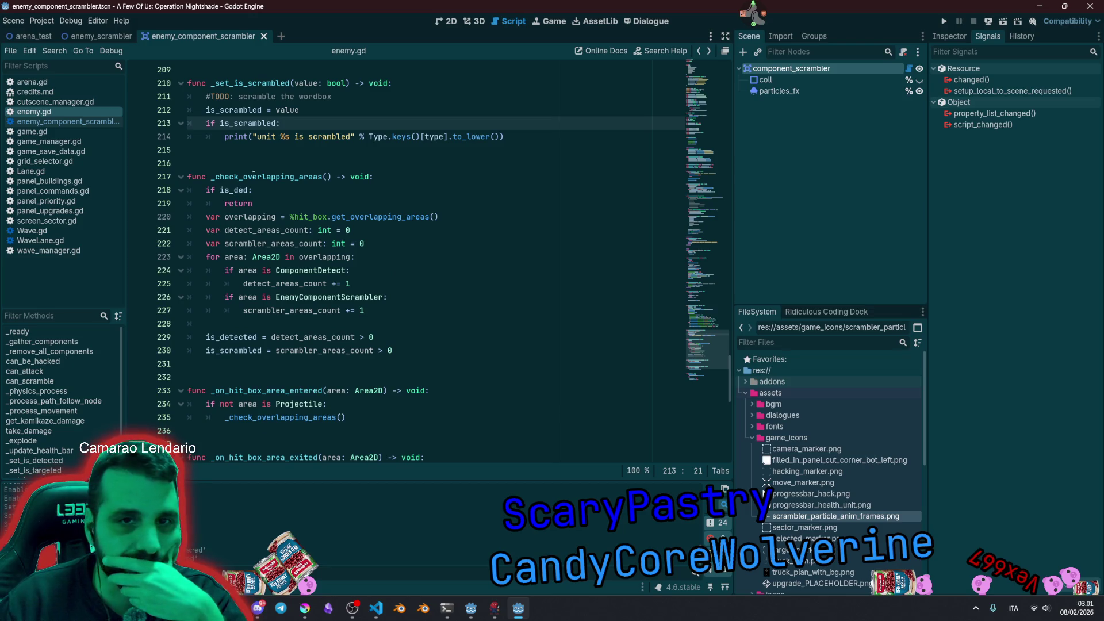
left_click(33, 36)
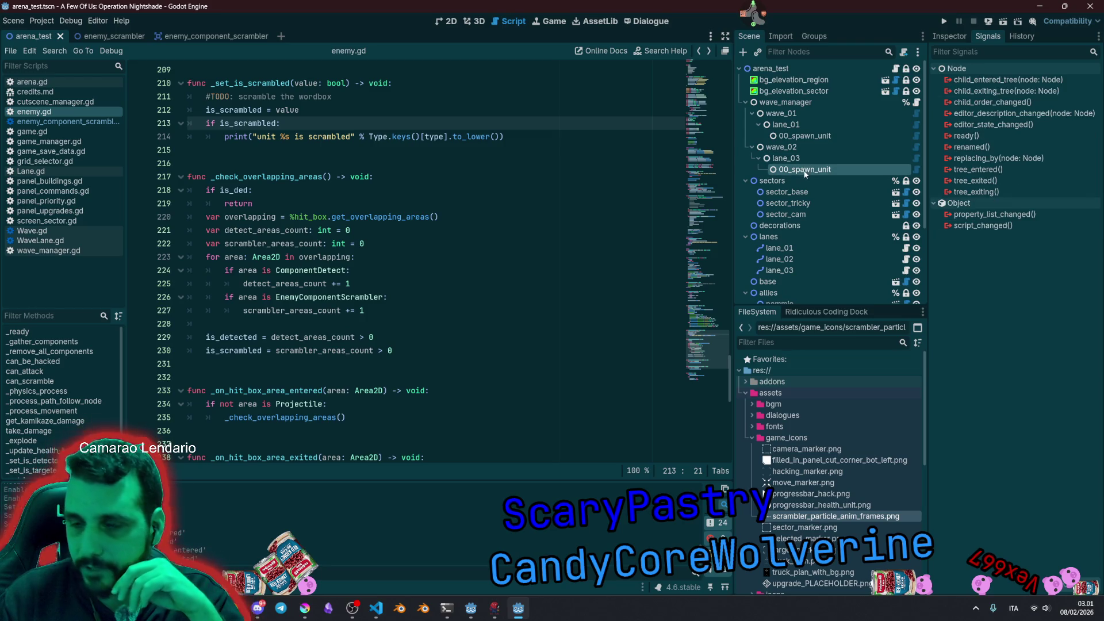
Make the 00_spawn_unit step spawn Kamikaze Beefy and edit its Quantity.
left_click(950, 36)
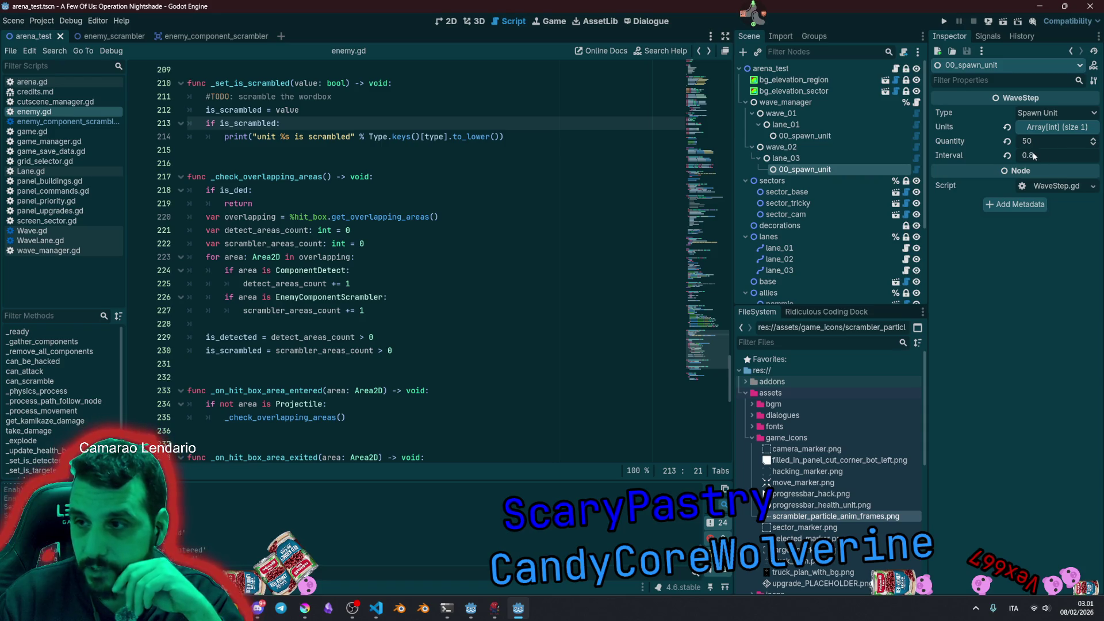
left_click(1054, 114)
left_click(1054, 114)
left_click(1051, 127)
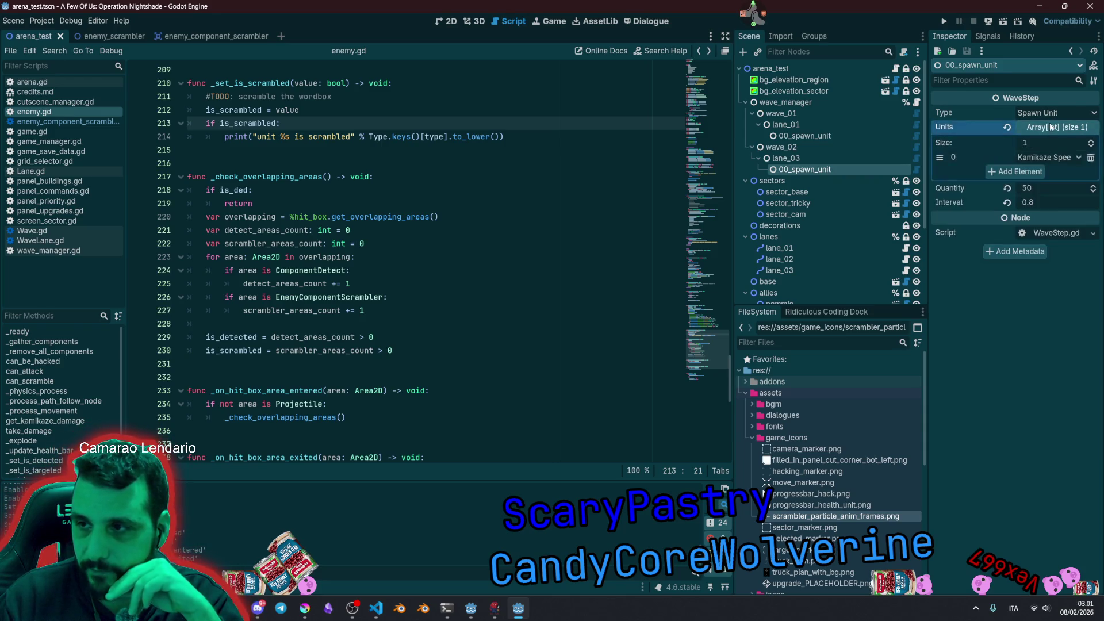
left_click(1072, 161)
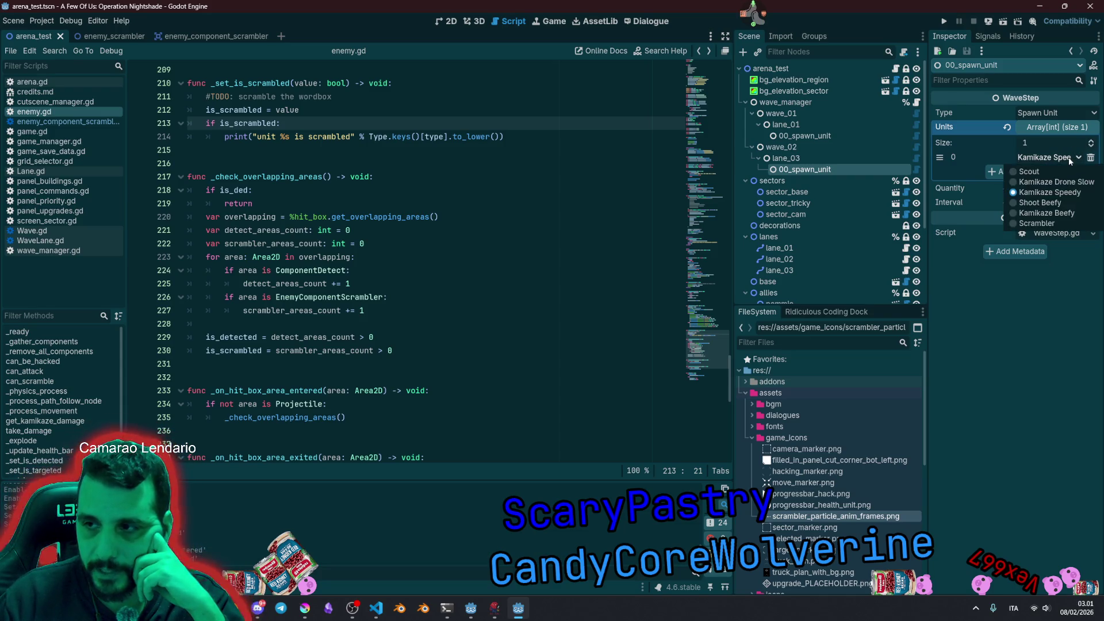
left_click(1064, 215)
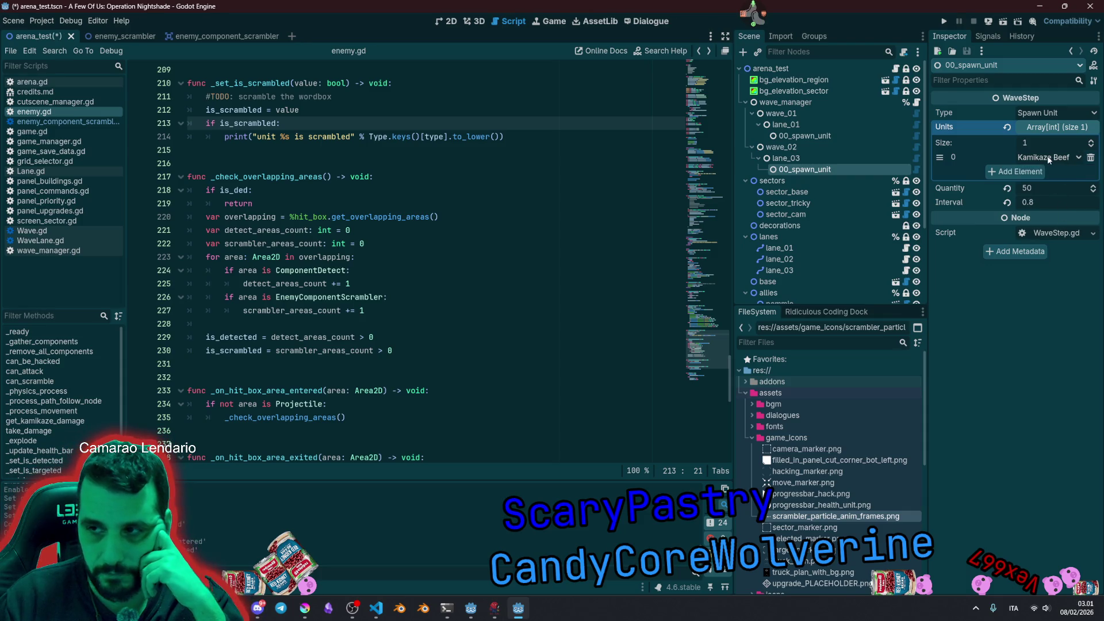
left_click(1047, 127)
left_click(1041, 142)
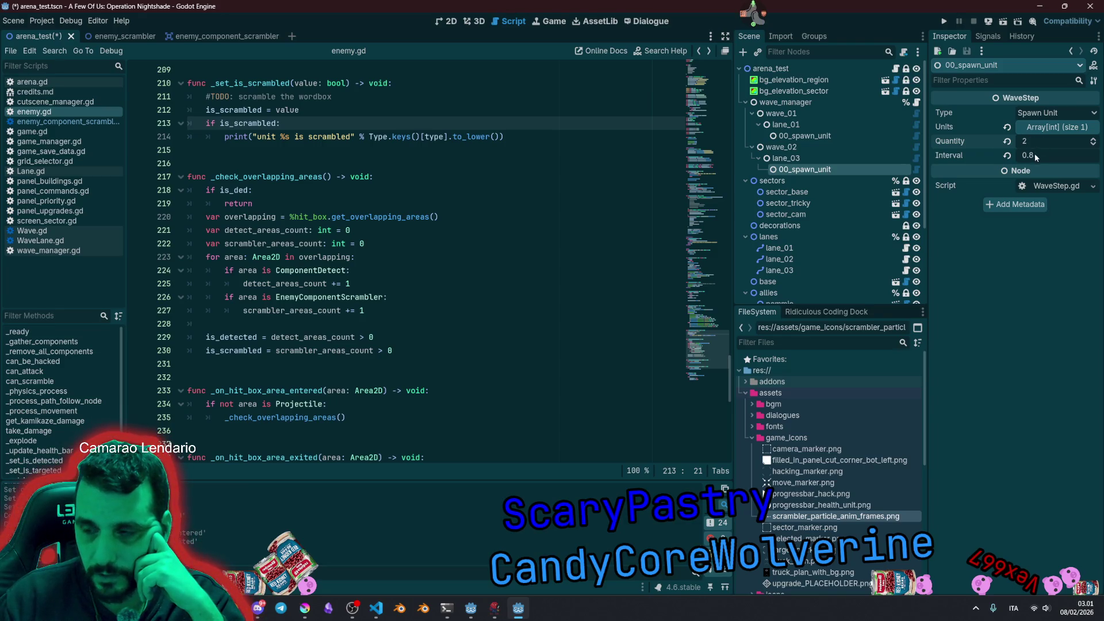
Duplicate it in wave_02/lane_03 as 01_spawn_unit, spawning one Scrambler.
left_click(838, 162)
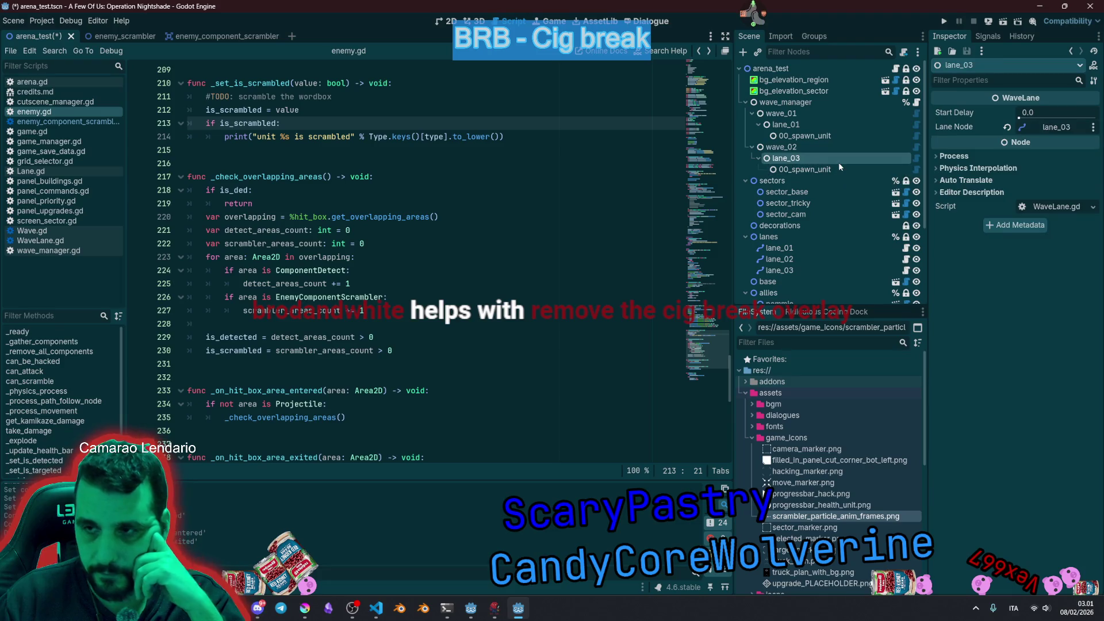
left_click(827, 169)
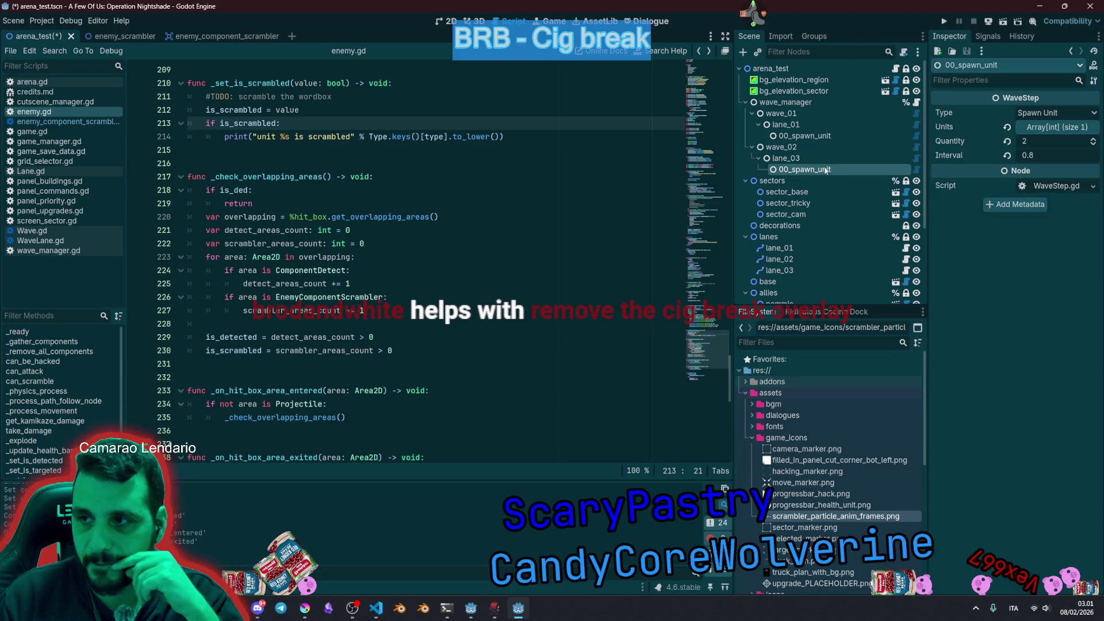
left_click(823, 172)
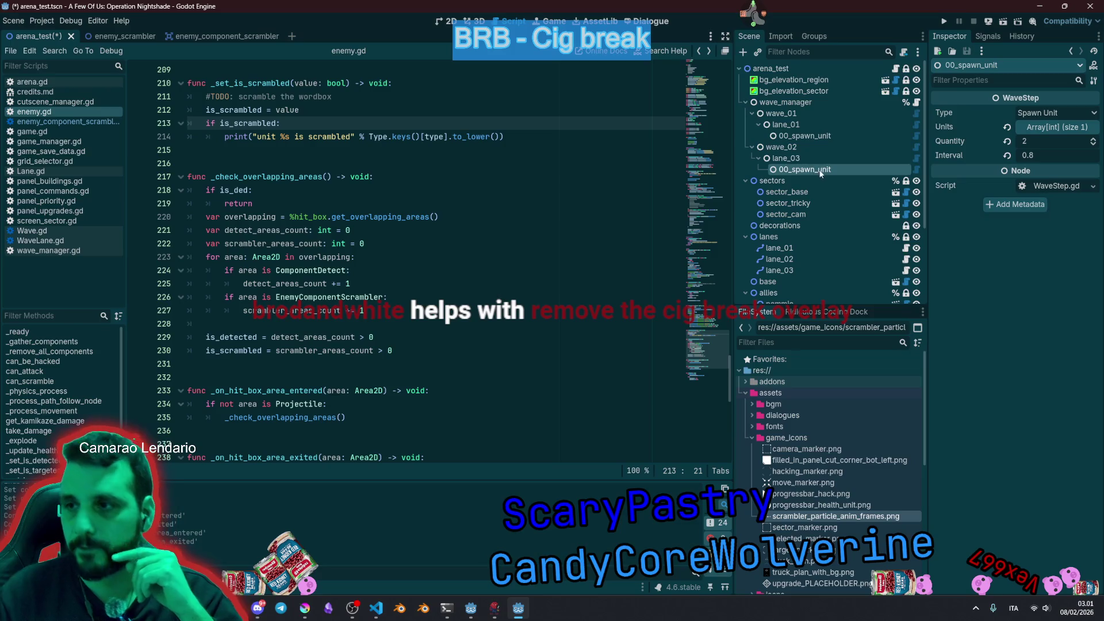
key("ctrl+d")
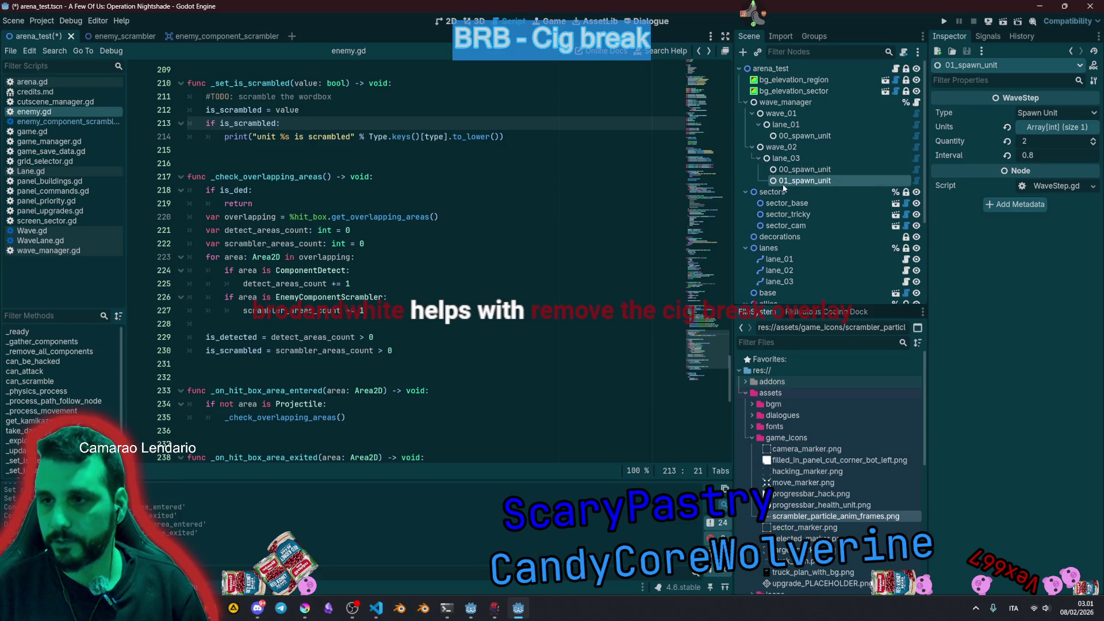
left_click(1052, 129)
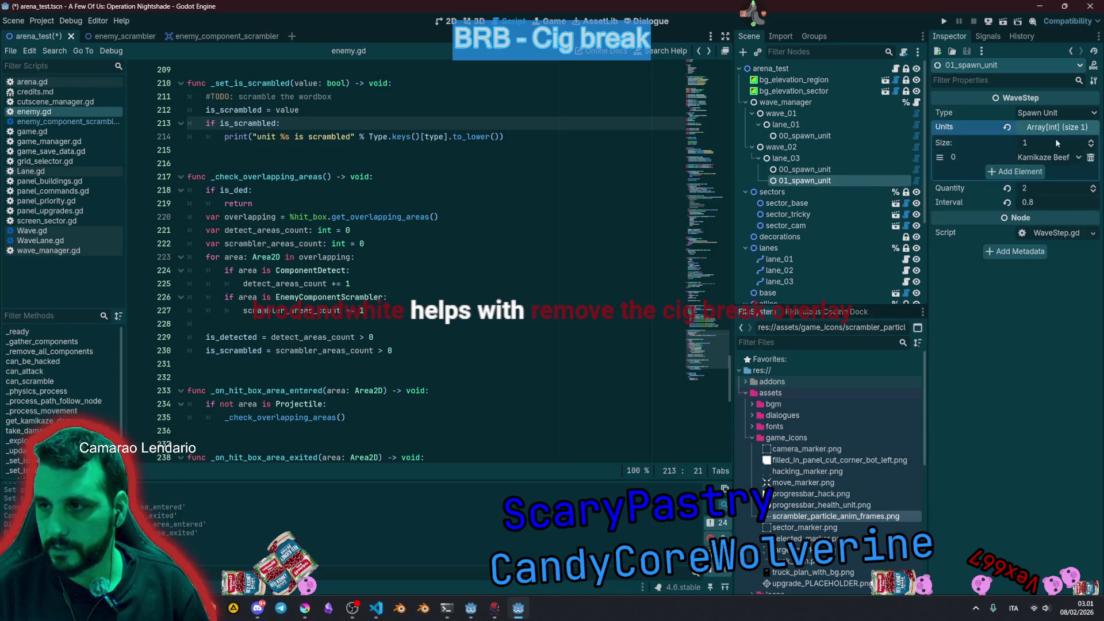
left_click(1052, 157)
left_click(1041, 216)
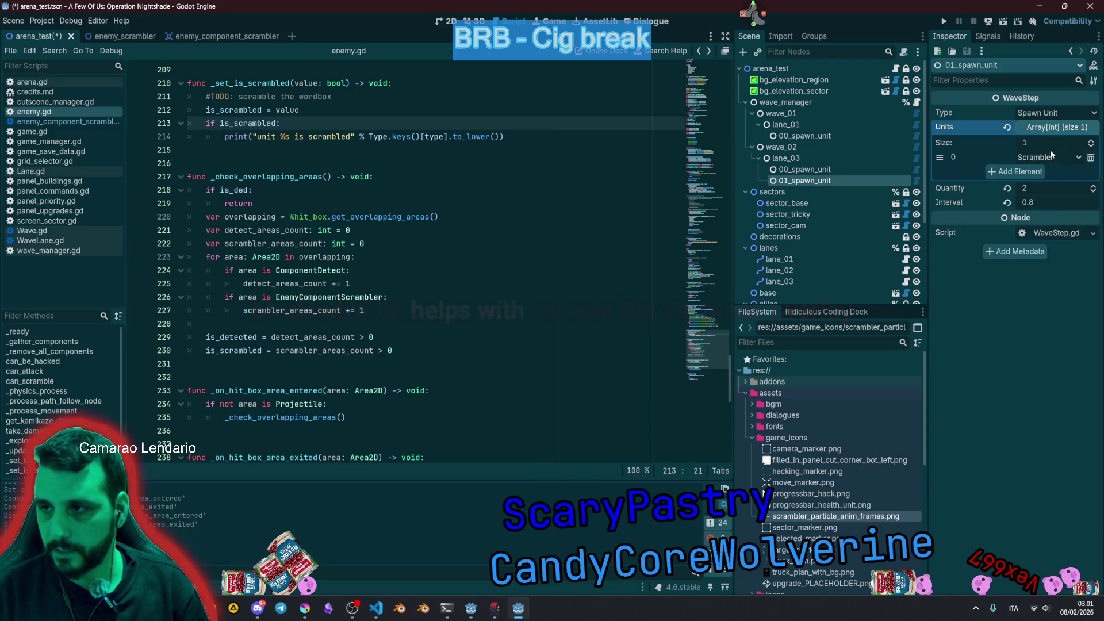
left_click(1048, 128)
left_click(1092, 144)
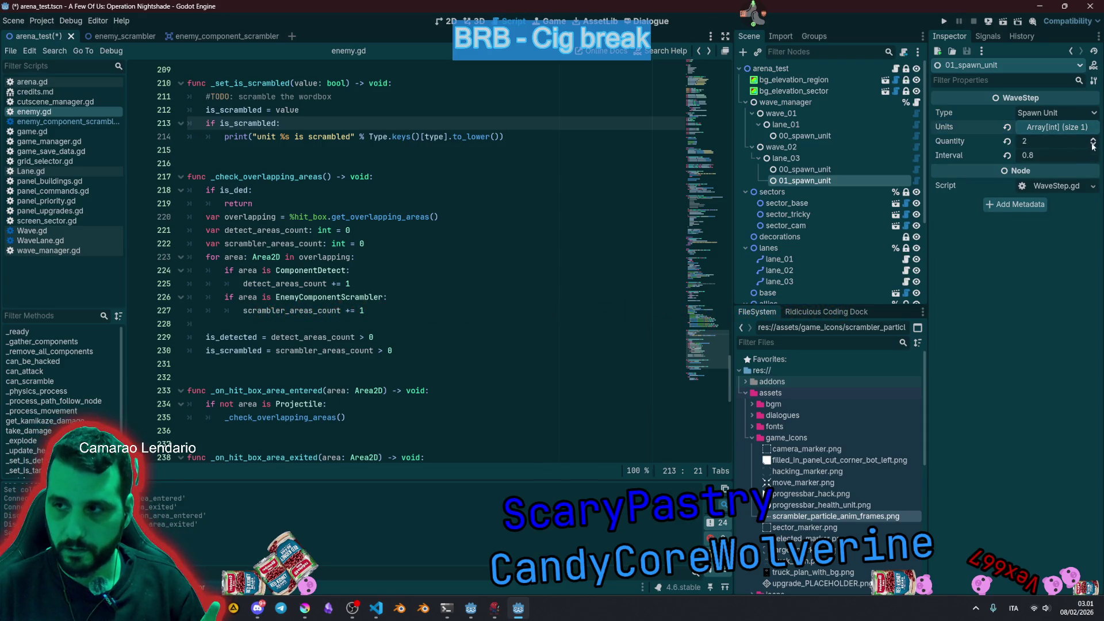
Duplicate 00_spawn_unit again as 02_spawn_unit, placed after 01_spawn_unit.
left_click(840, 171)
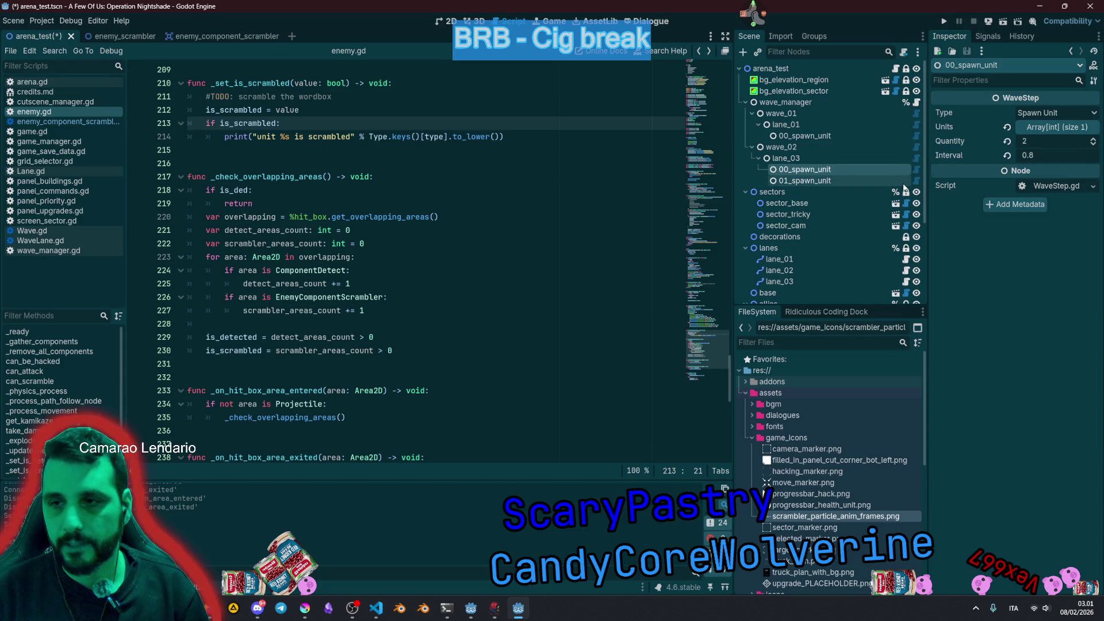
key("ctrl+d")
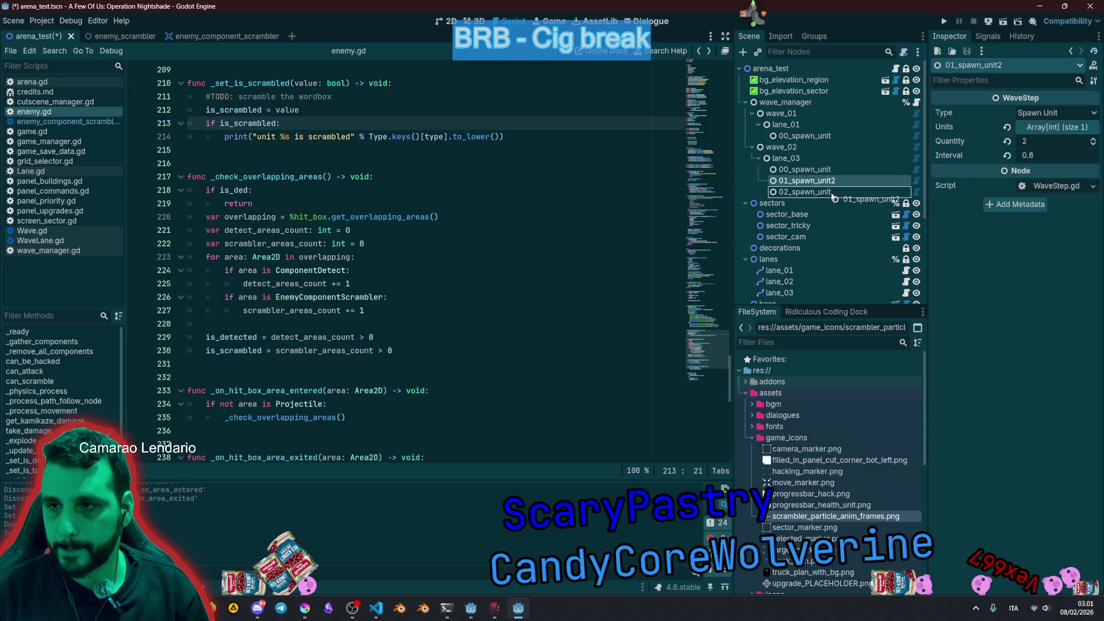
left_click_drag(834, 199, 832, 198)
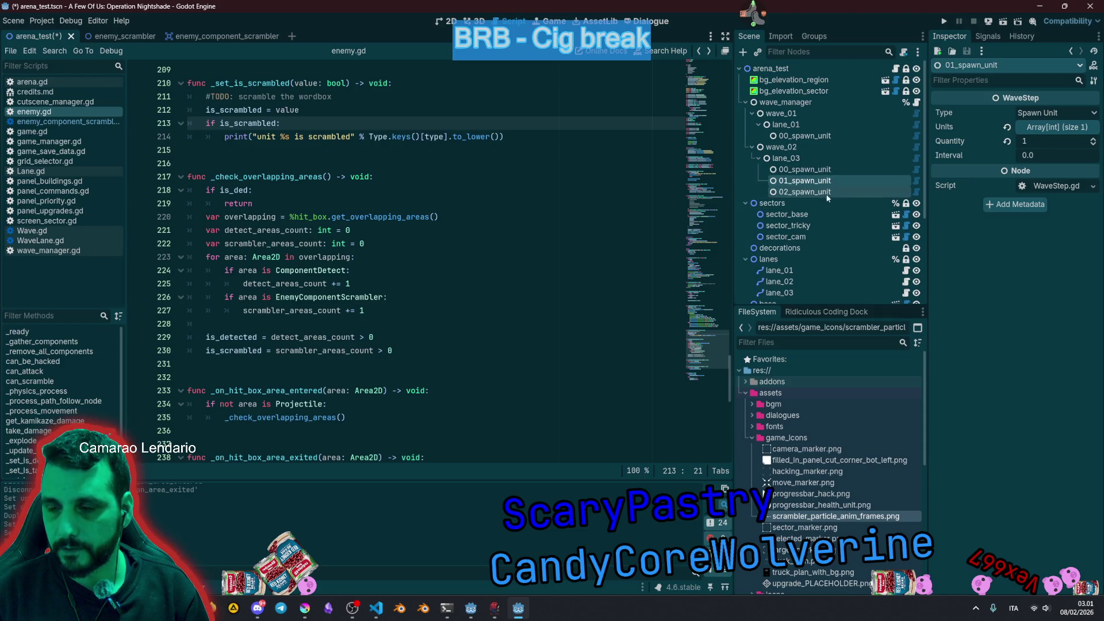
left_click(832, 191)
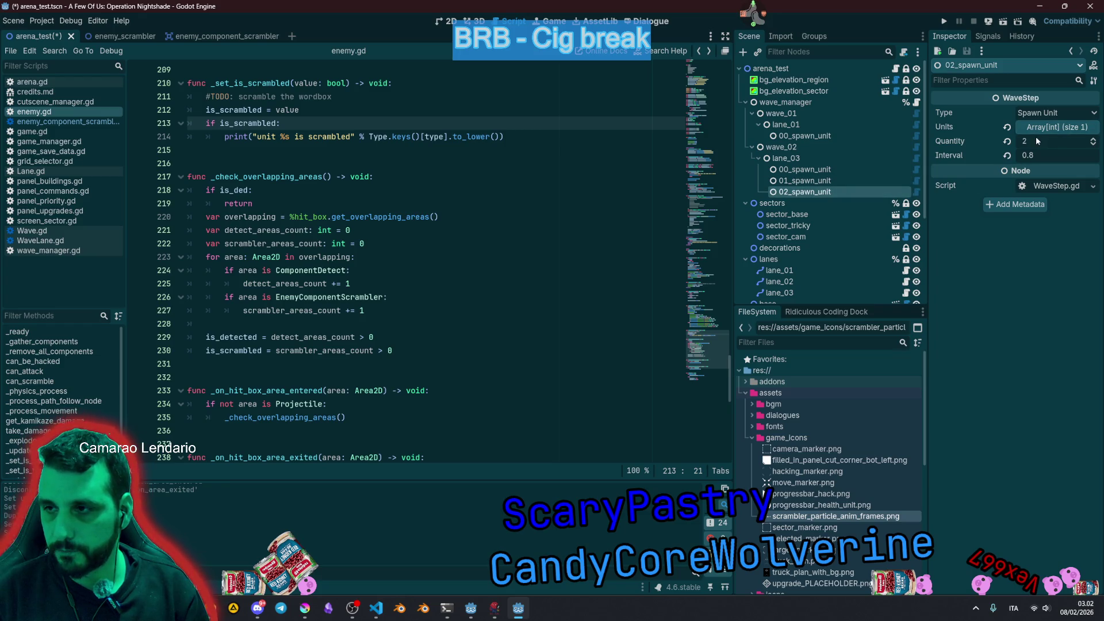
Check wave_02's settings and save the arena_test scene.
left_click(866, 160)
left_click(822, 147)
key("ctrl+s")
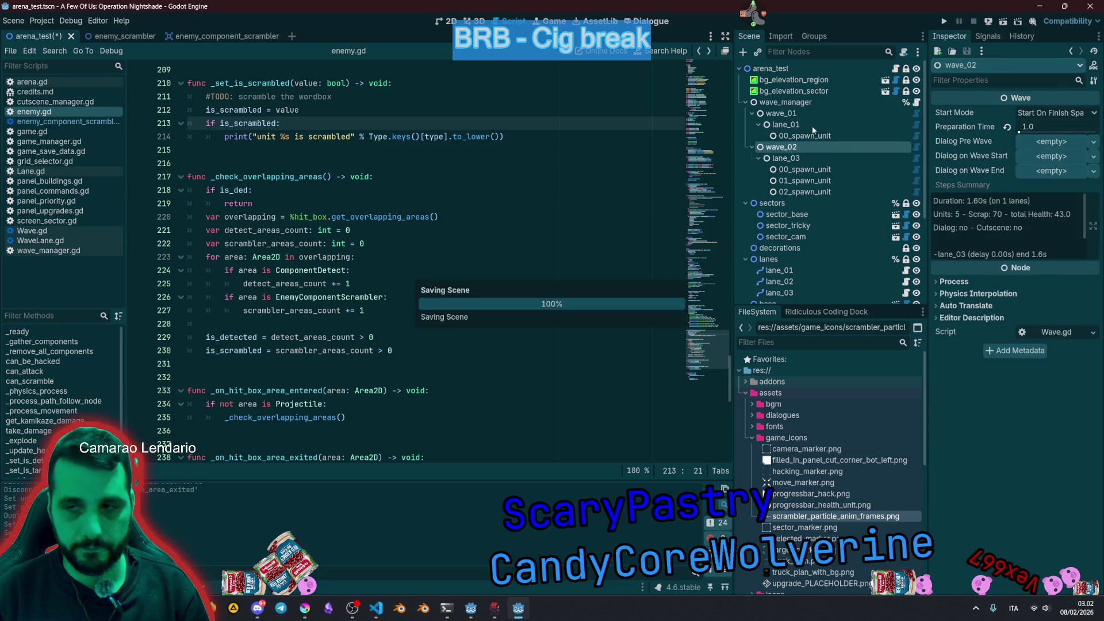
left_click(804, 114)
left_click(331, 203)
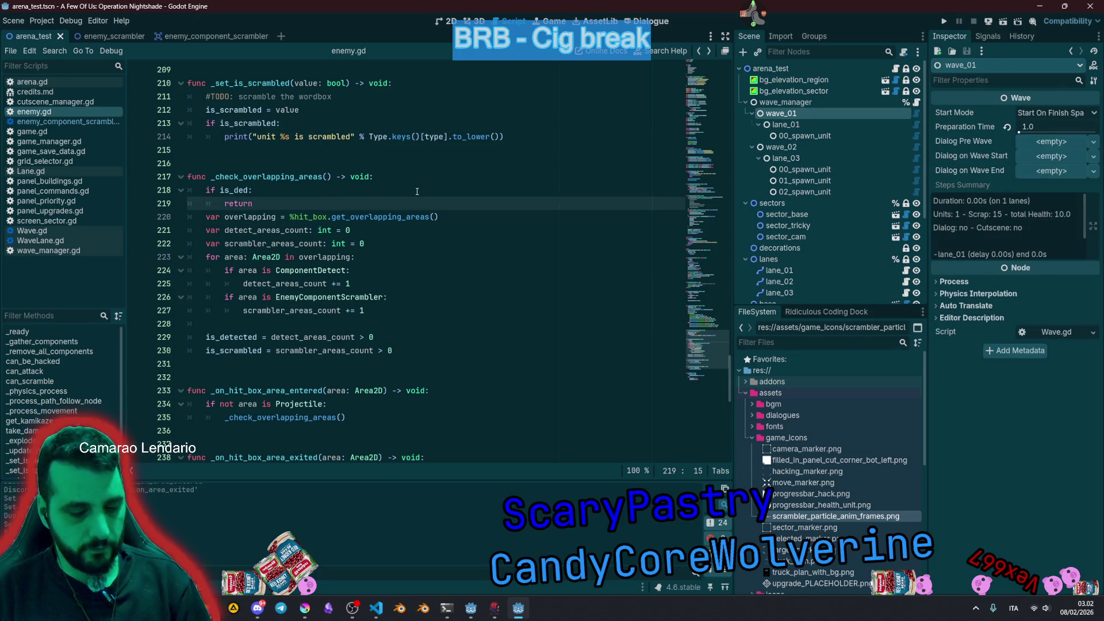
key("F5")
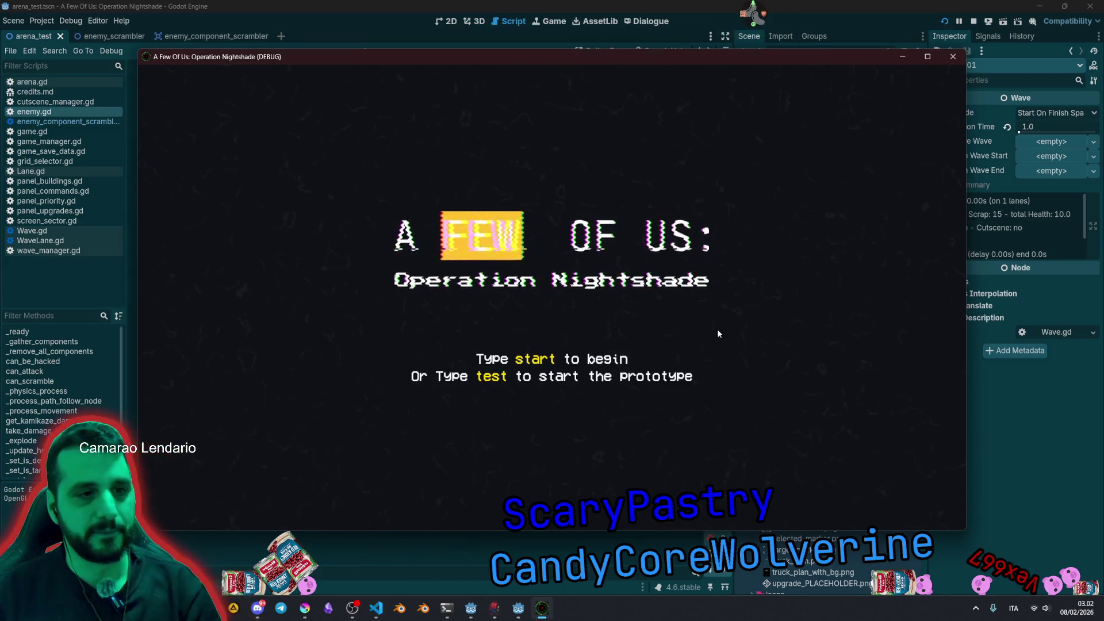
type("test")
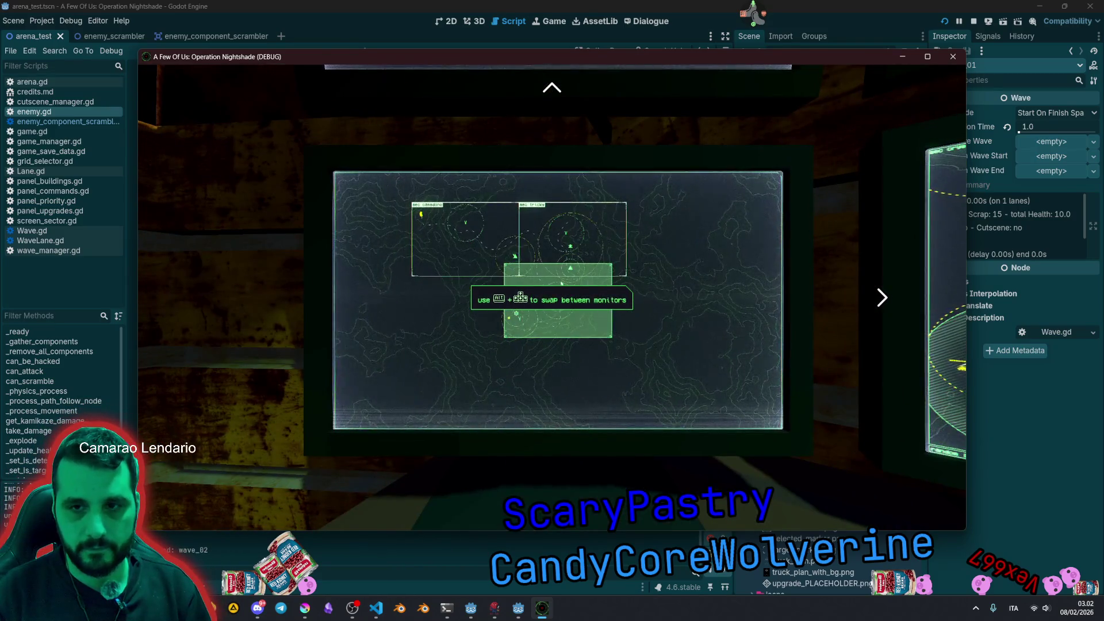
left_click(558, 300)
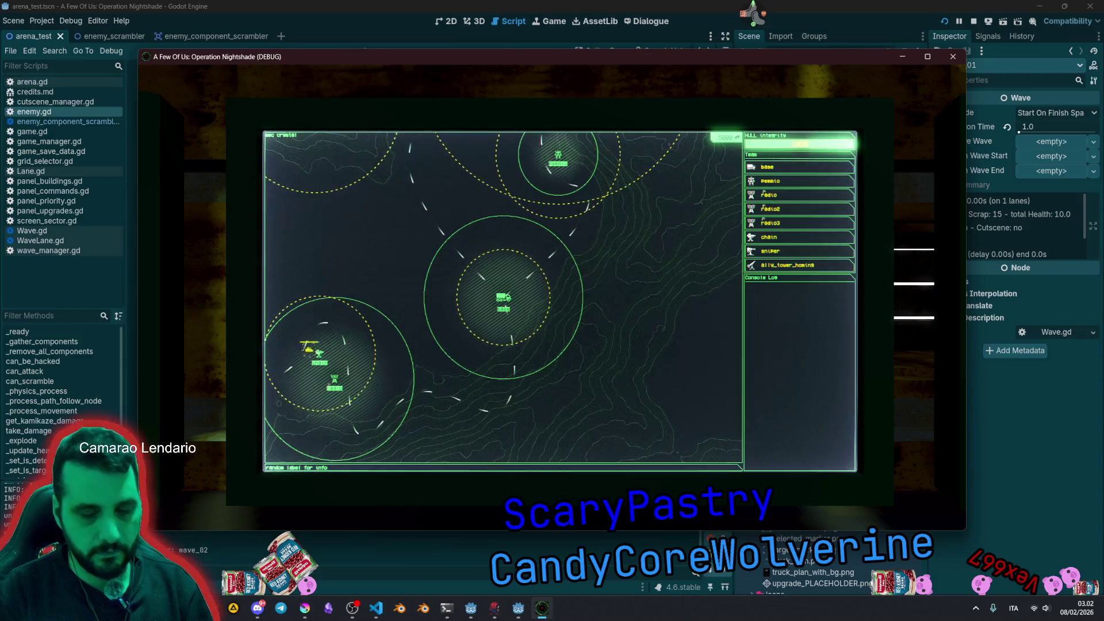
right_click(564, 279)
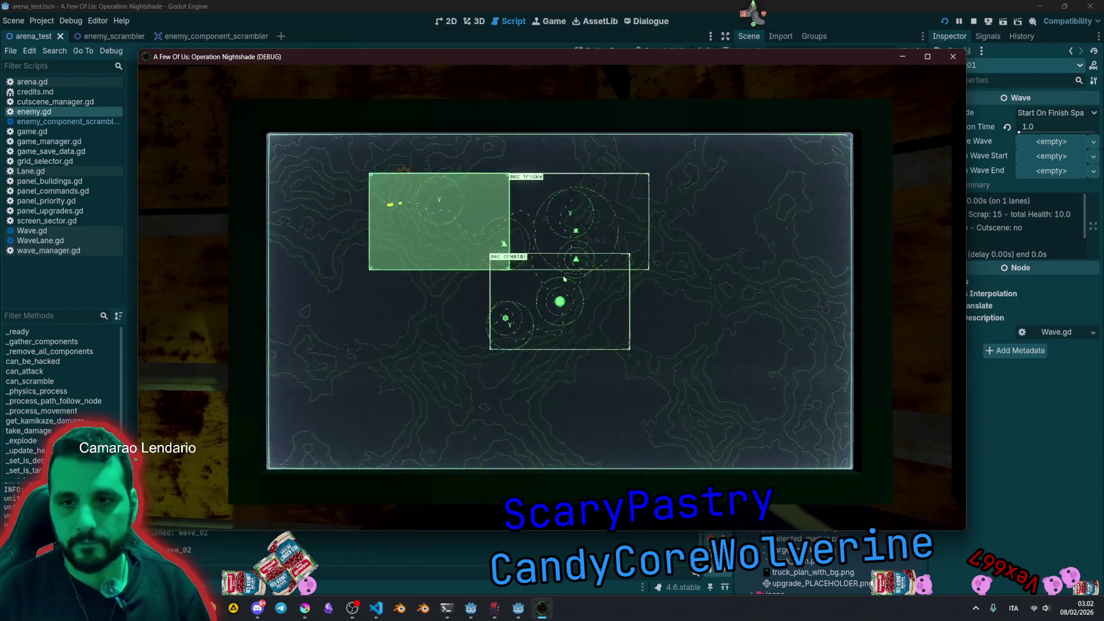
left_click(564, 279)
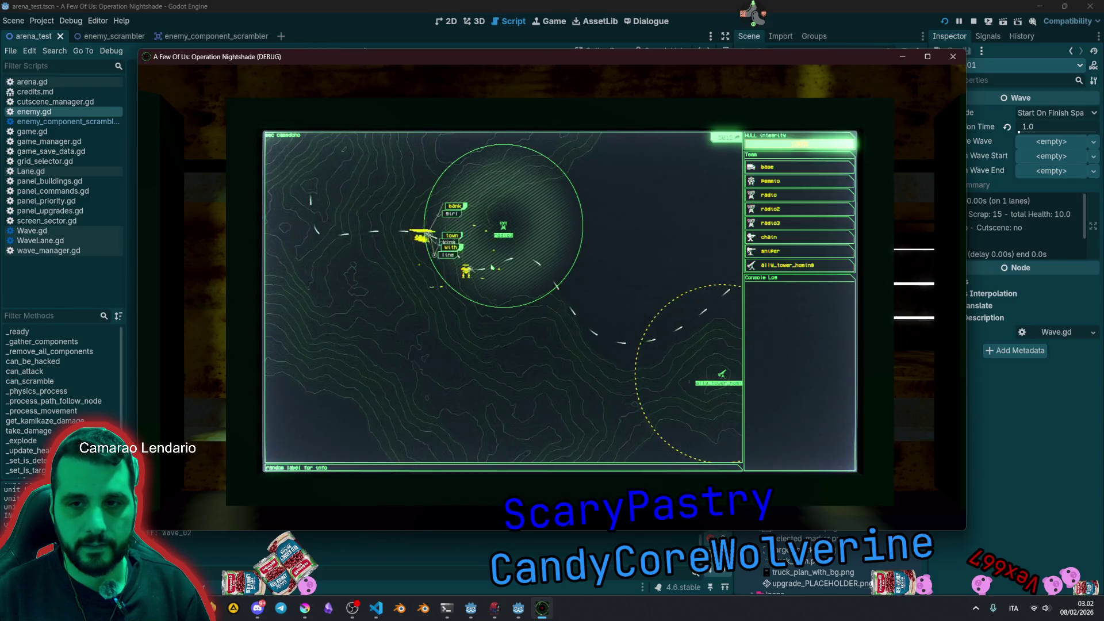
key("F8")
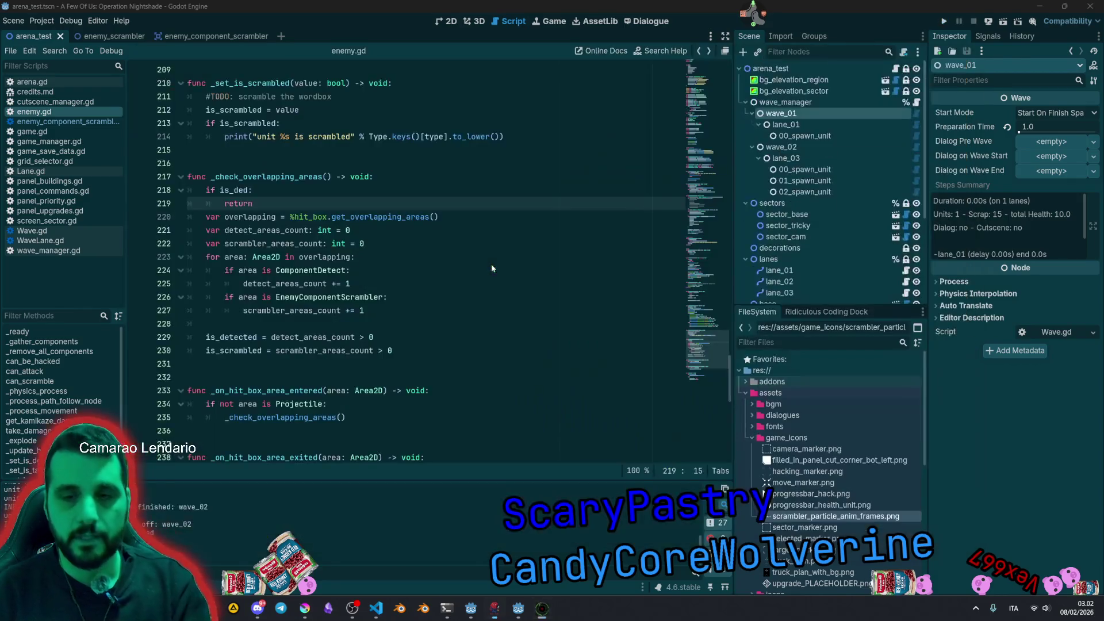
Make ScreenEnemyUIComponent visible in enemy_scrambler, then save and run the game with F5.
left_click(110, 36)
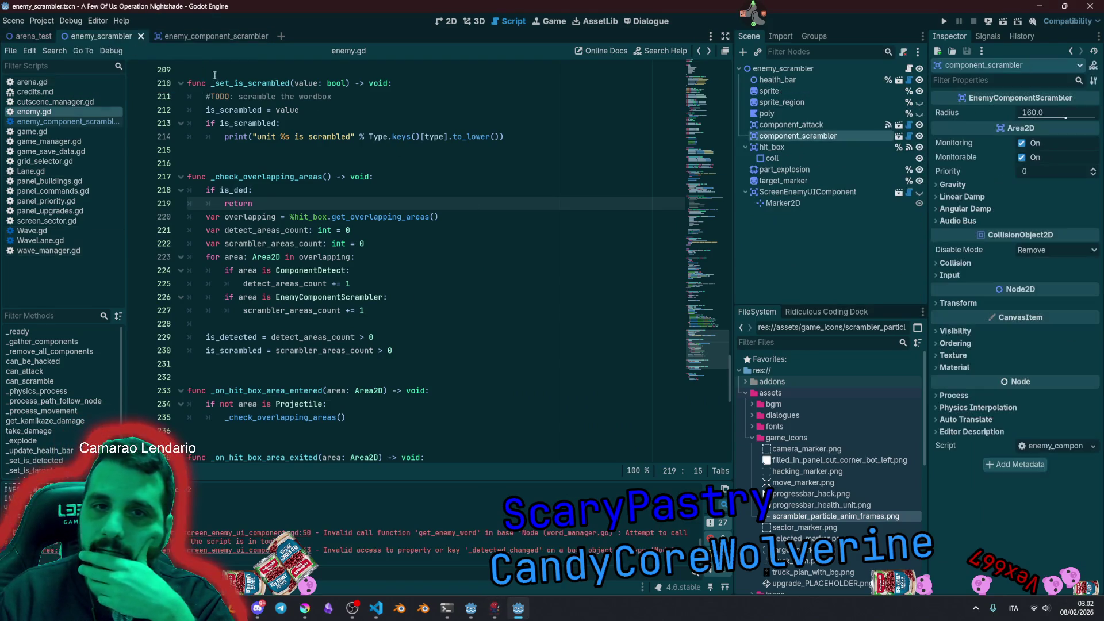
left_click(821, 199)
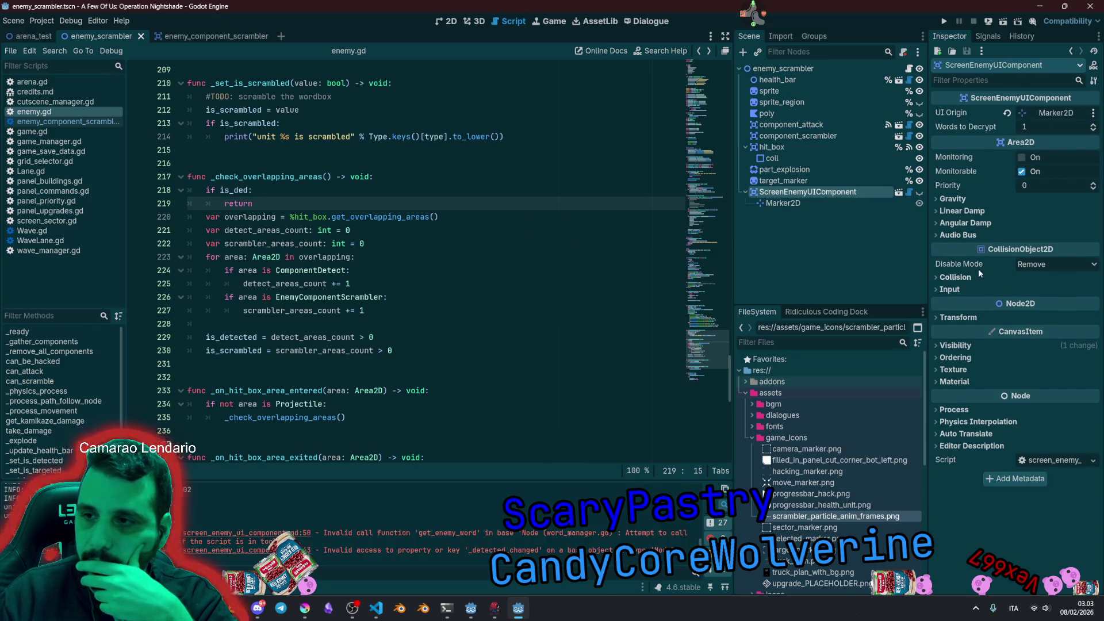
left_click(956, 278)
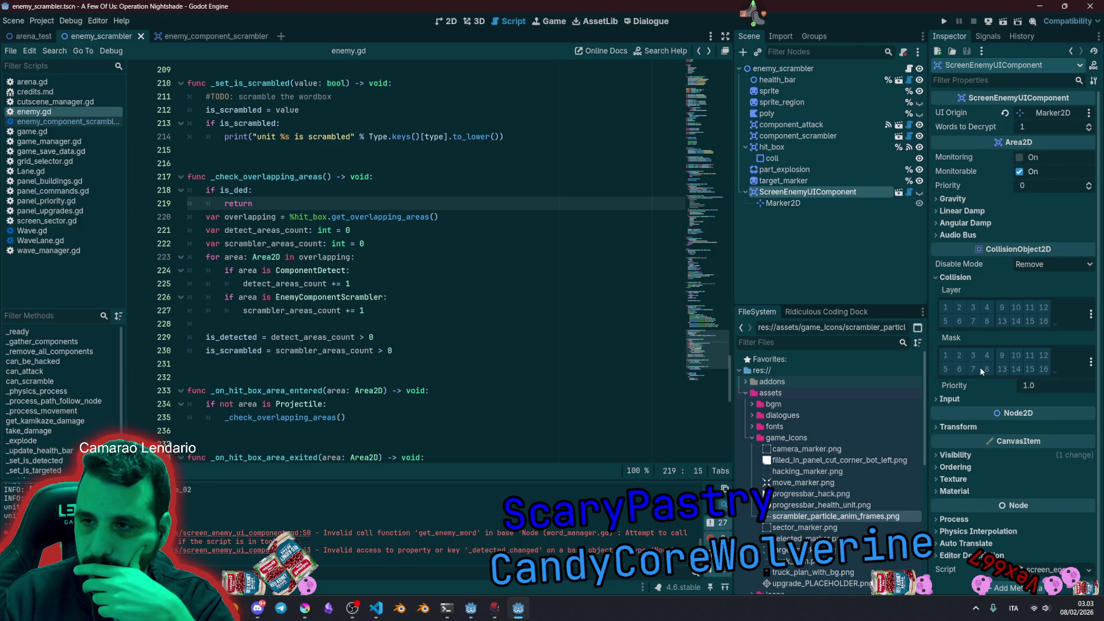
left_click(919, 192)
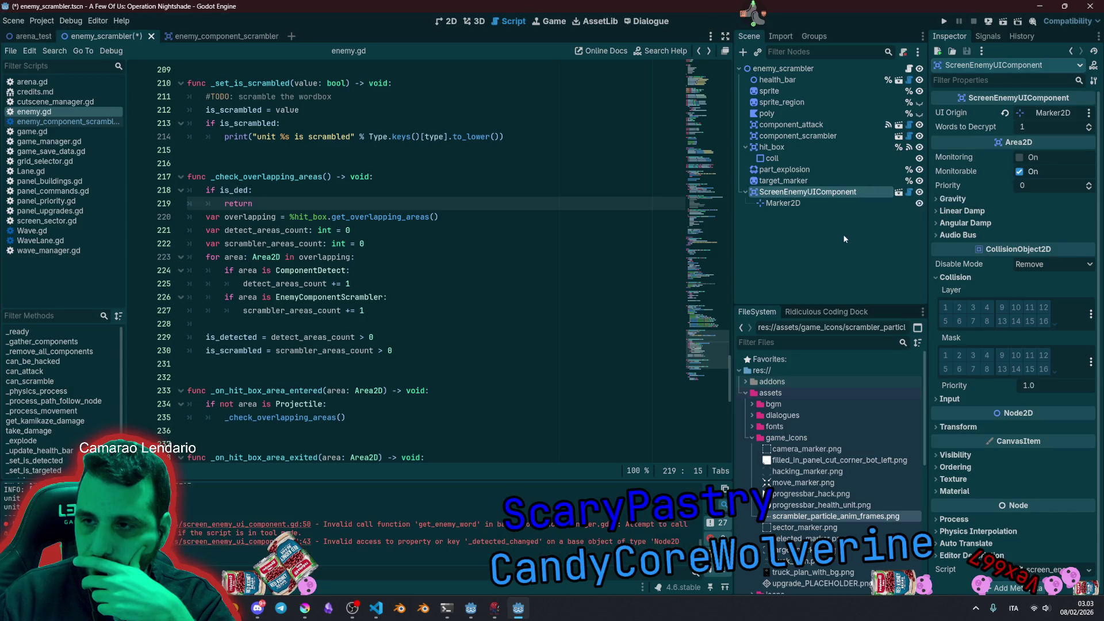
left_click(514, 173)
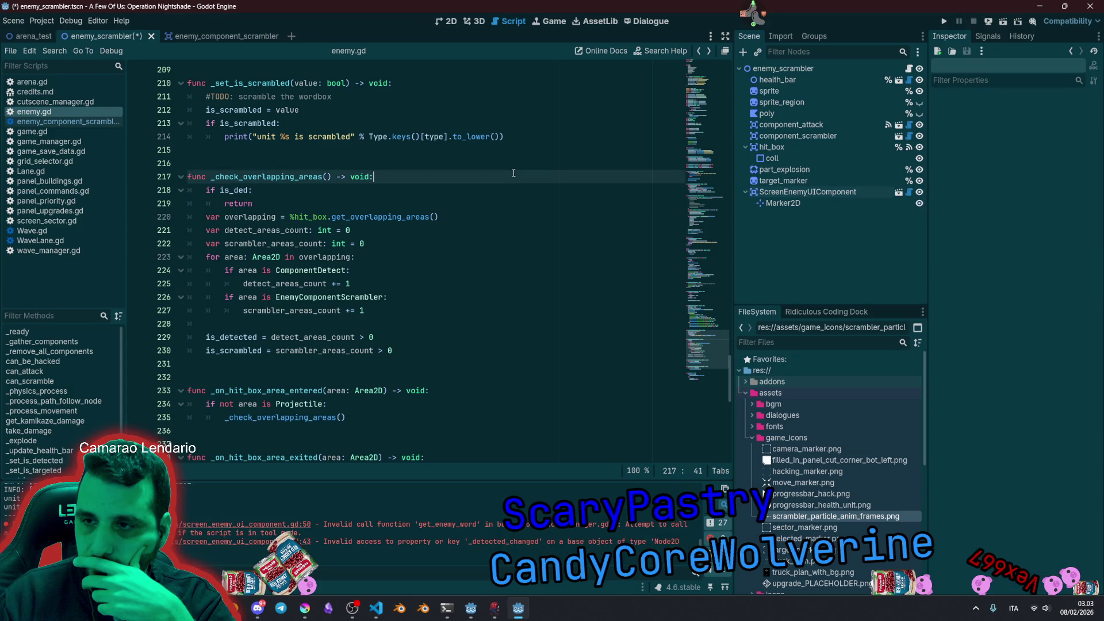
key("F5")
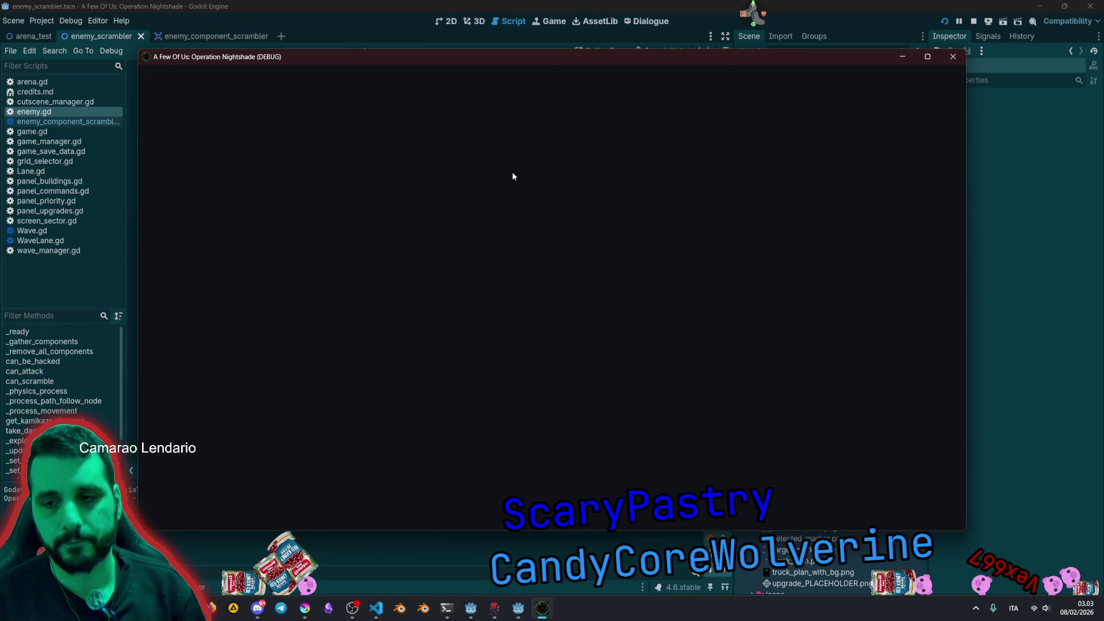
Type the final 't' in the game window, then stop the running game.
type("t")
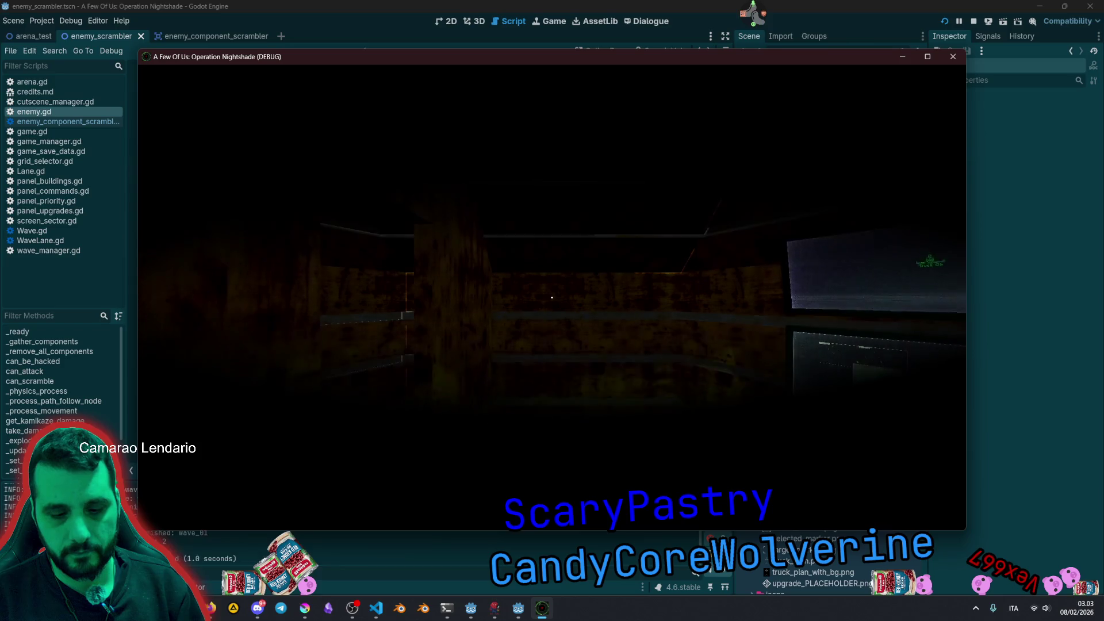
key("F8")
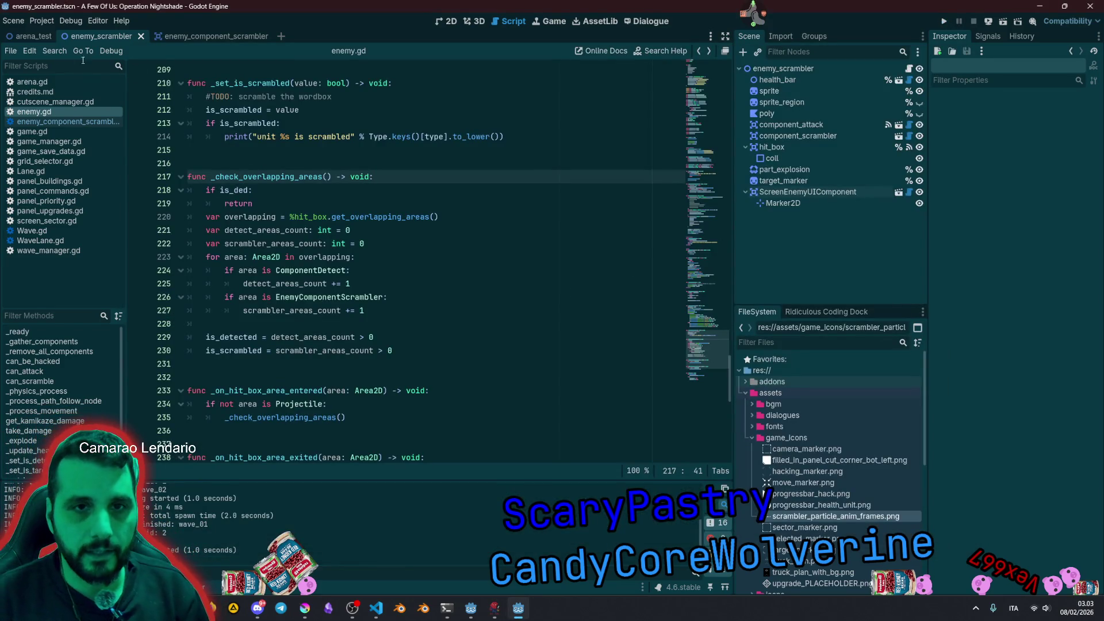
Give wave_02 a different Start Mode in arena_test, then save and run the scene.
left_click(33, 36)
left_click(802, 146)
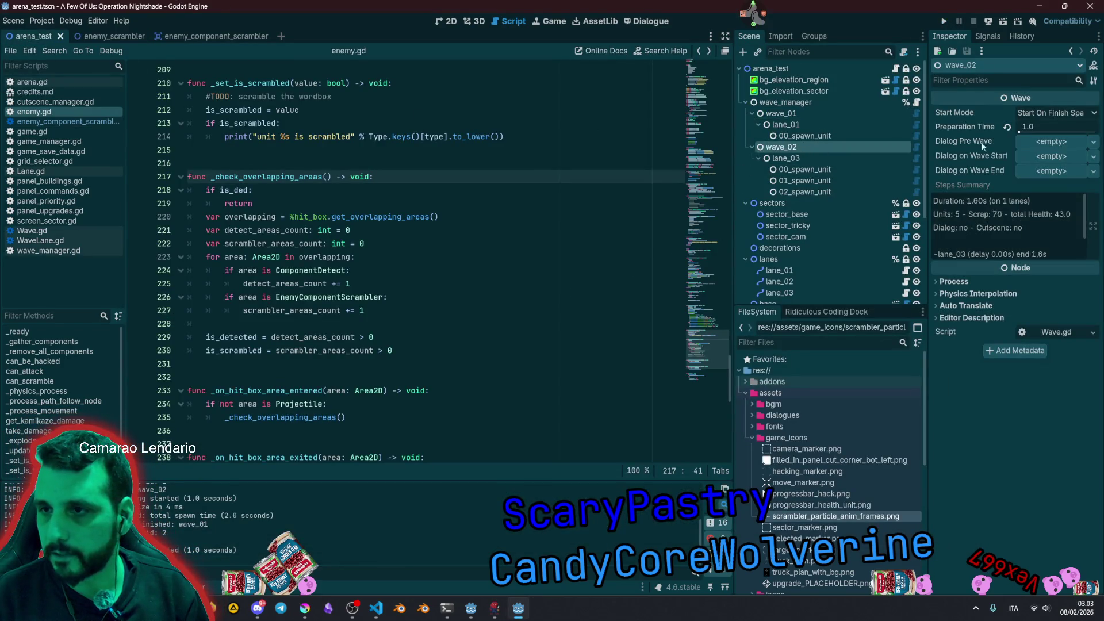
left_click(1057, 115)
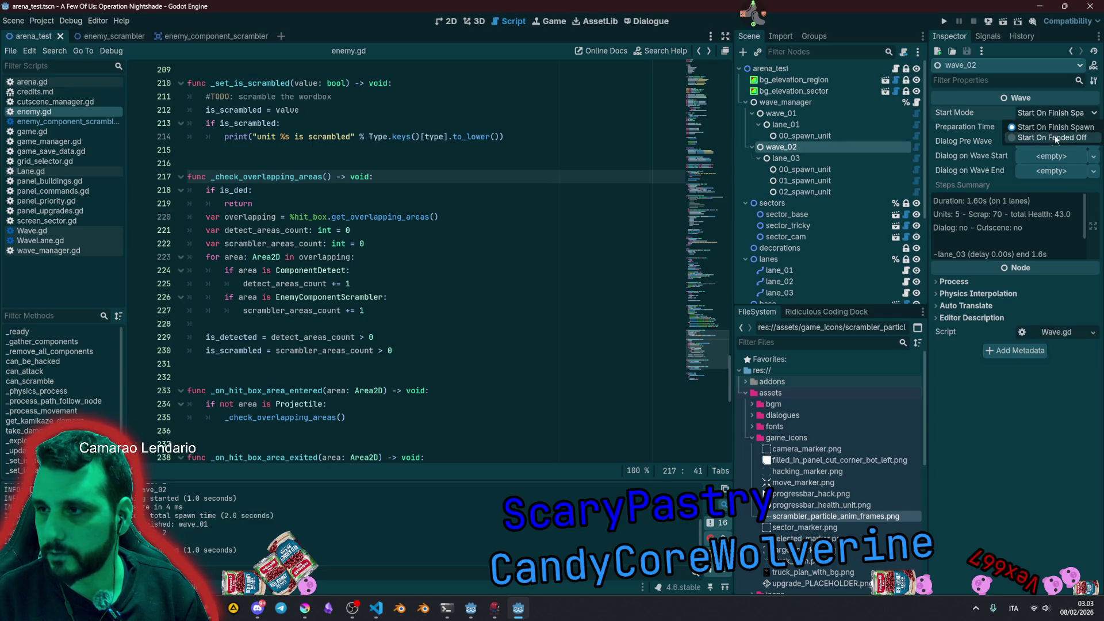
left_click(1052, 131)
left_click(805, 170)
key("F6")
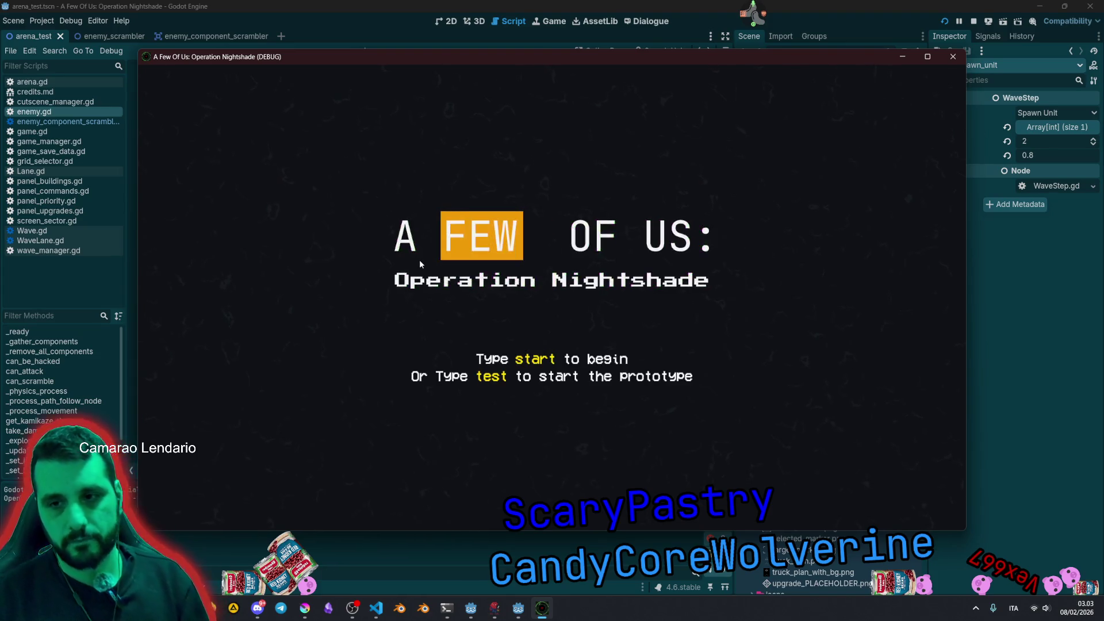
Submit the test command and zoom into a sector's map.
key("t")
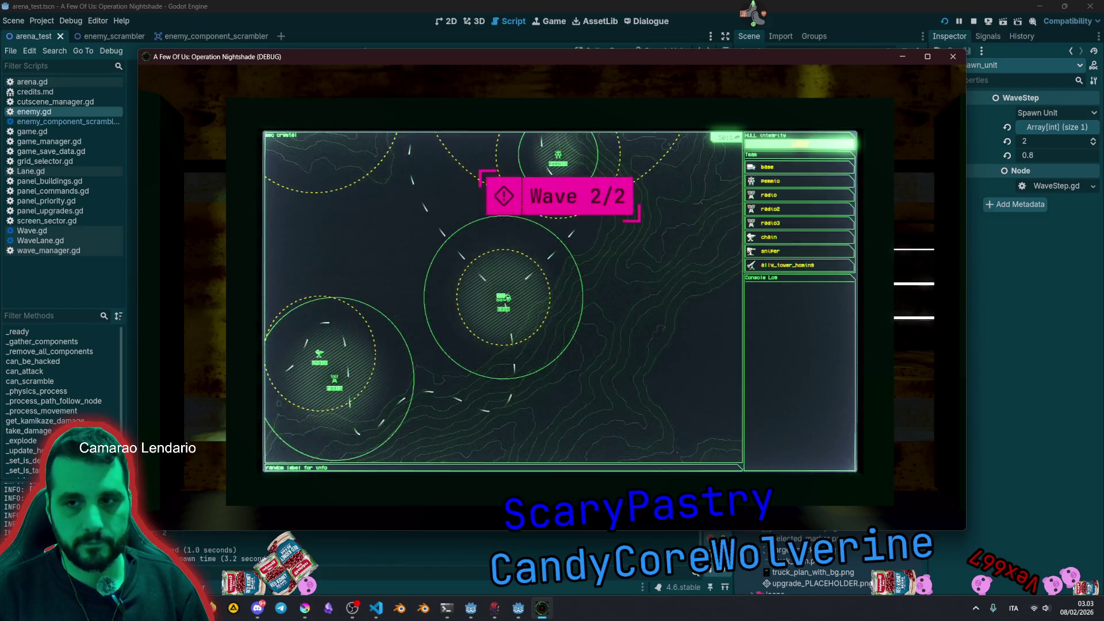
left_click(564, 279)
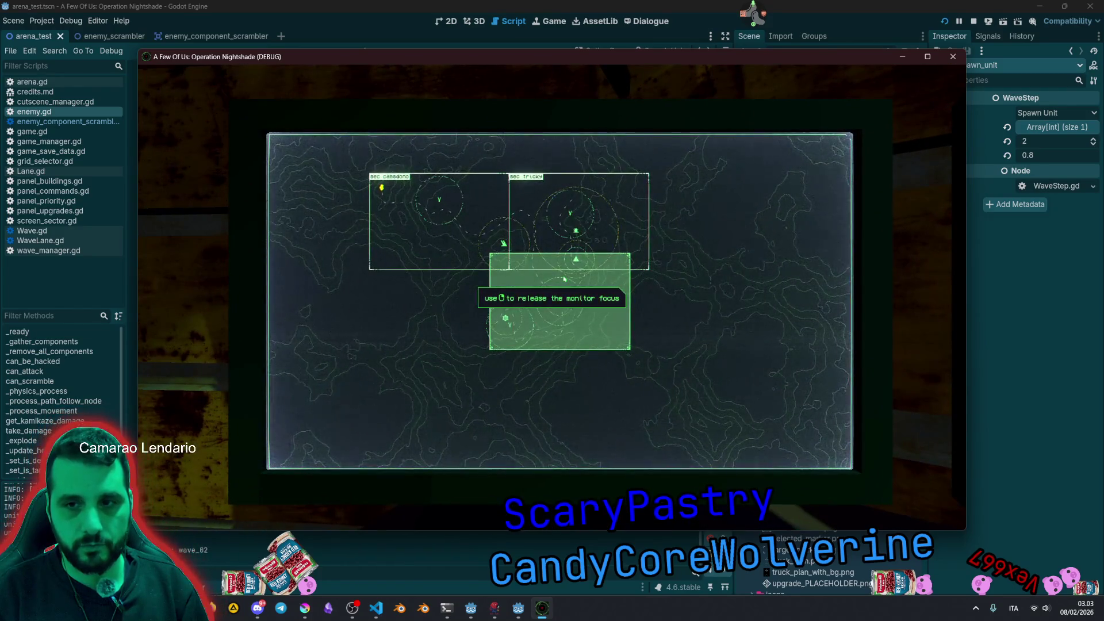
left_click(564, 279)
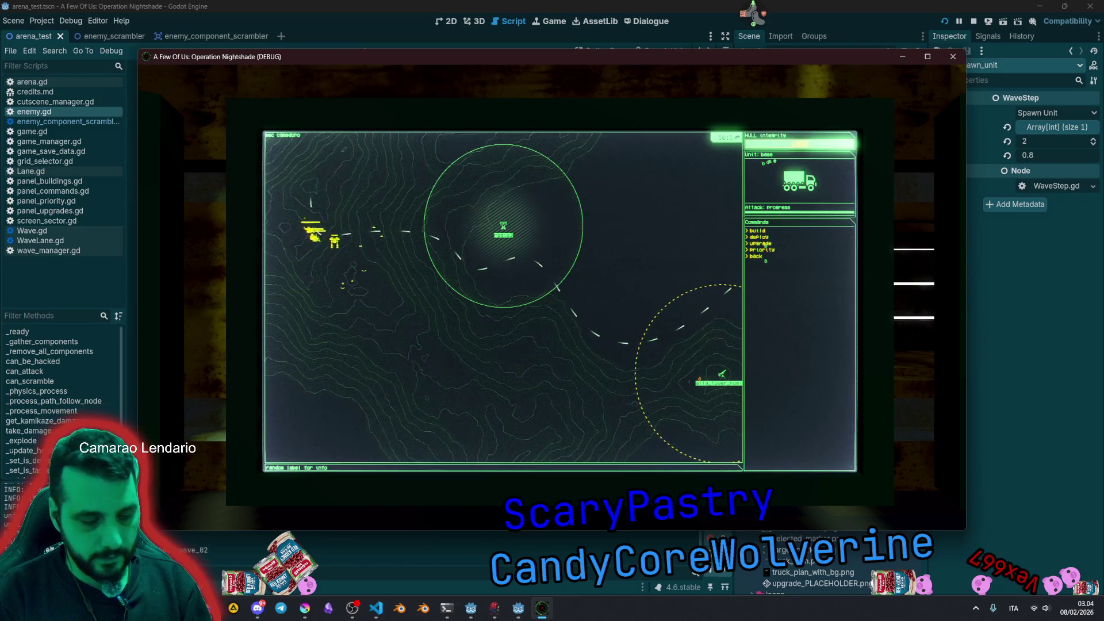
Build a tower at grid position 4-1-2 near the enemies' path.
left_click(754, 230)
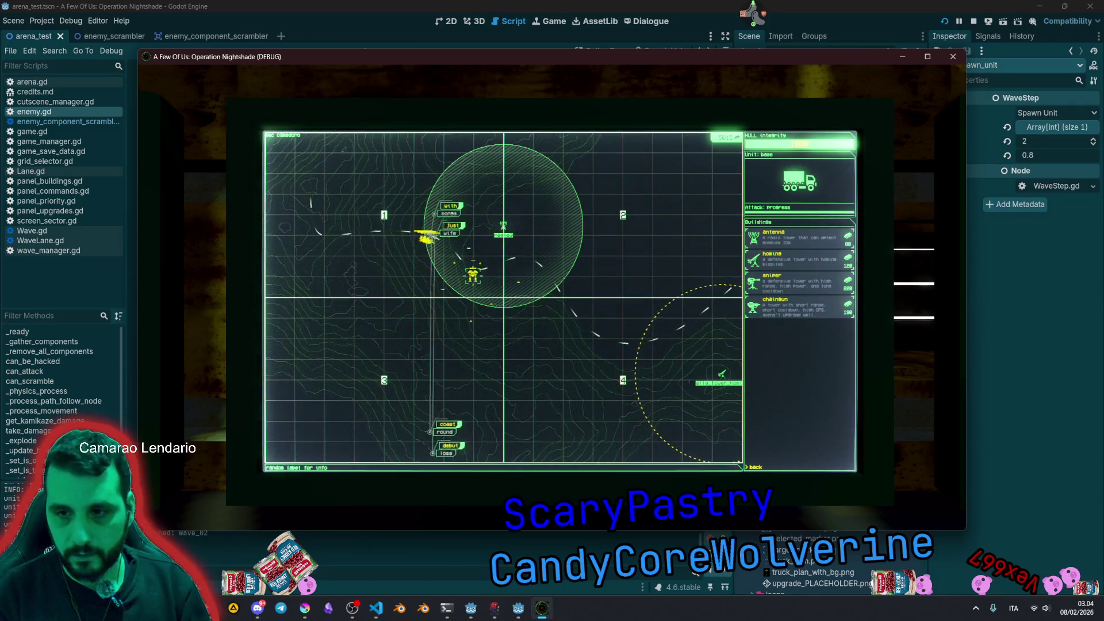
key("4")
key("1")
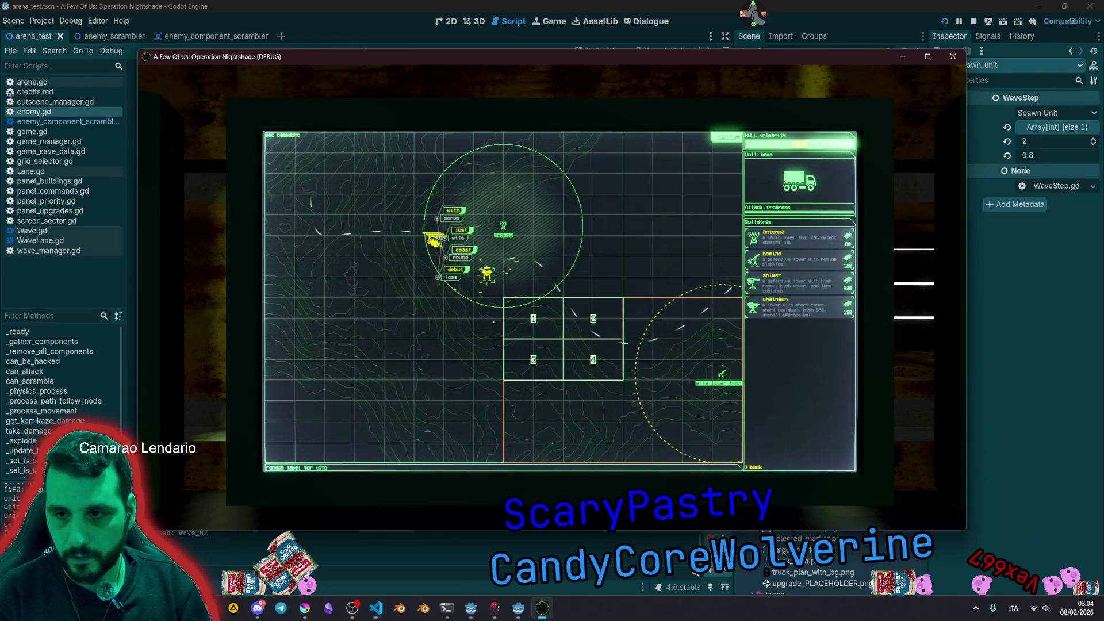
key("2")
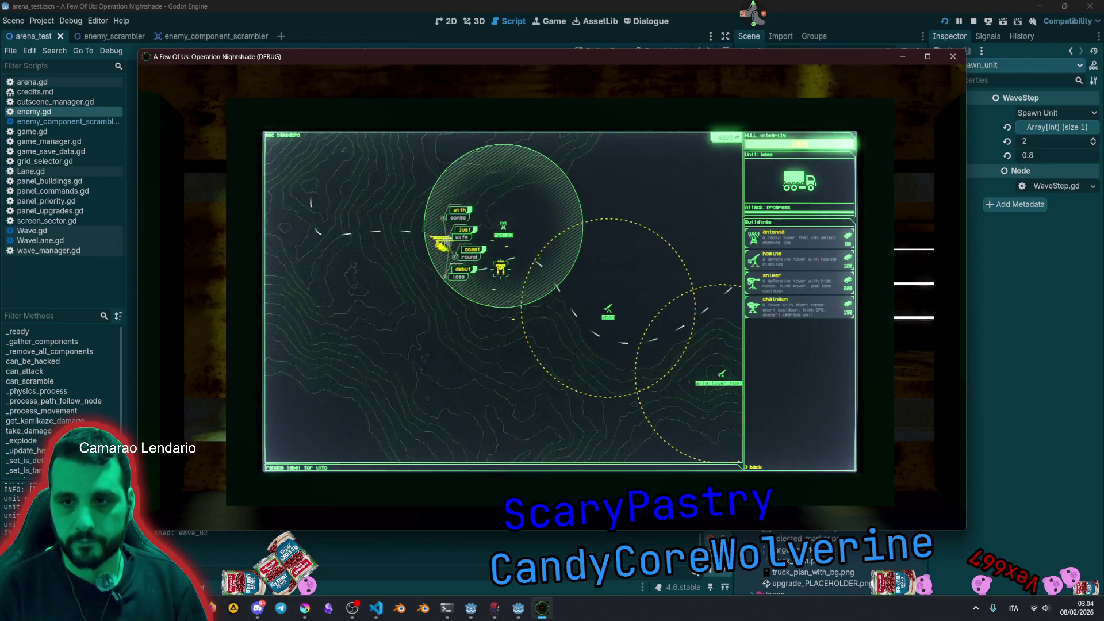
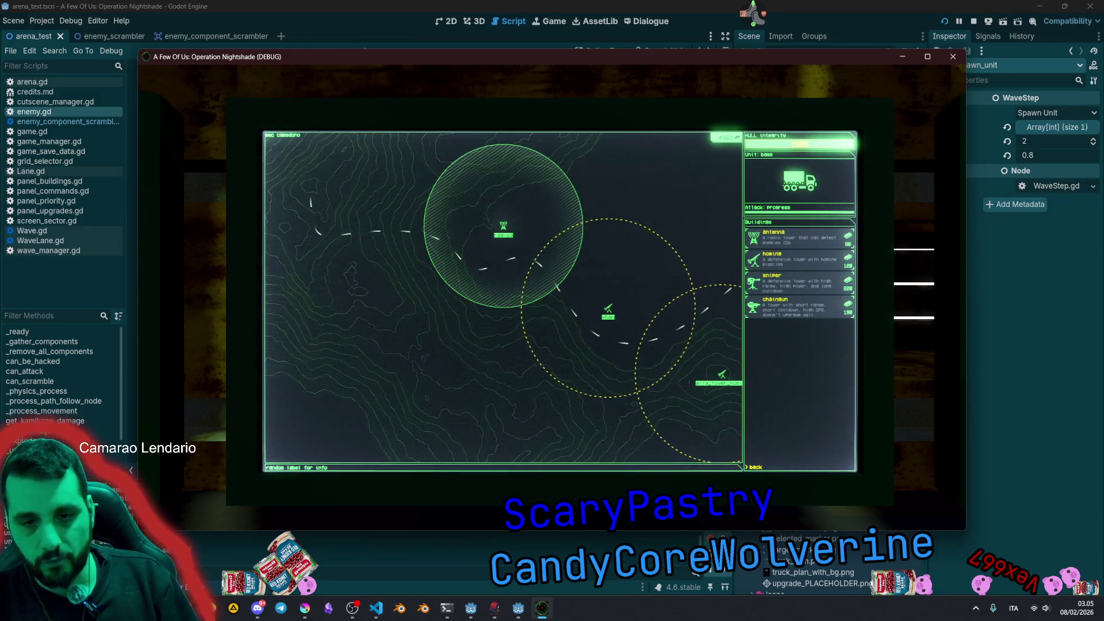
Stop the running game test and switch to VS Code to see the pending changes.
key("F8")
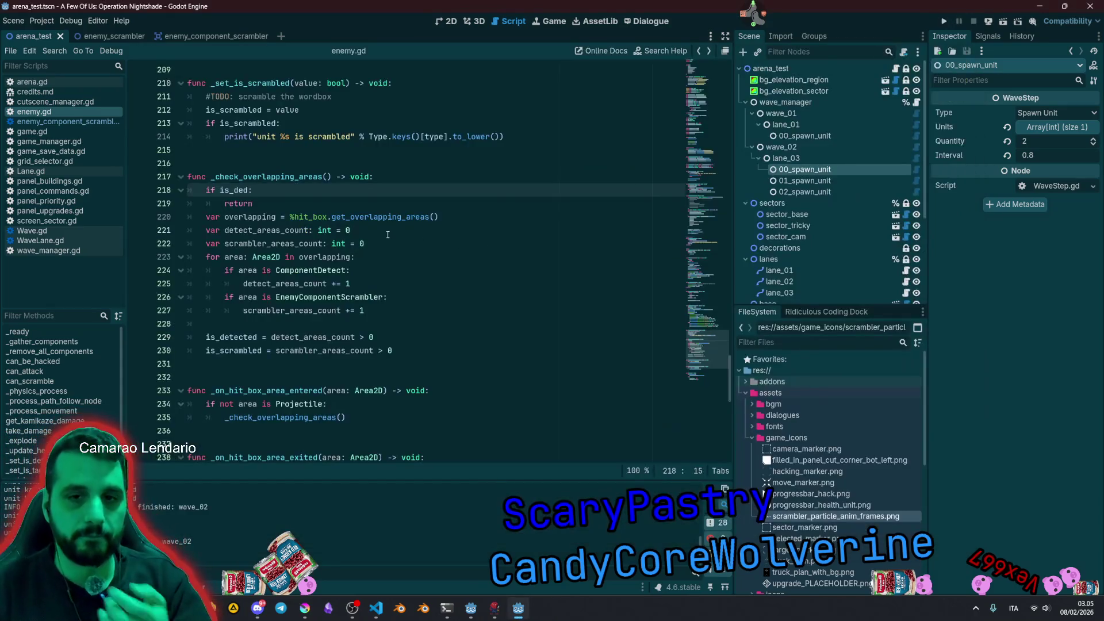
left_click(375, 608)
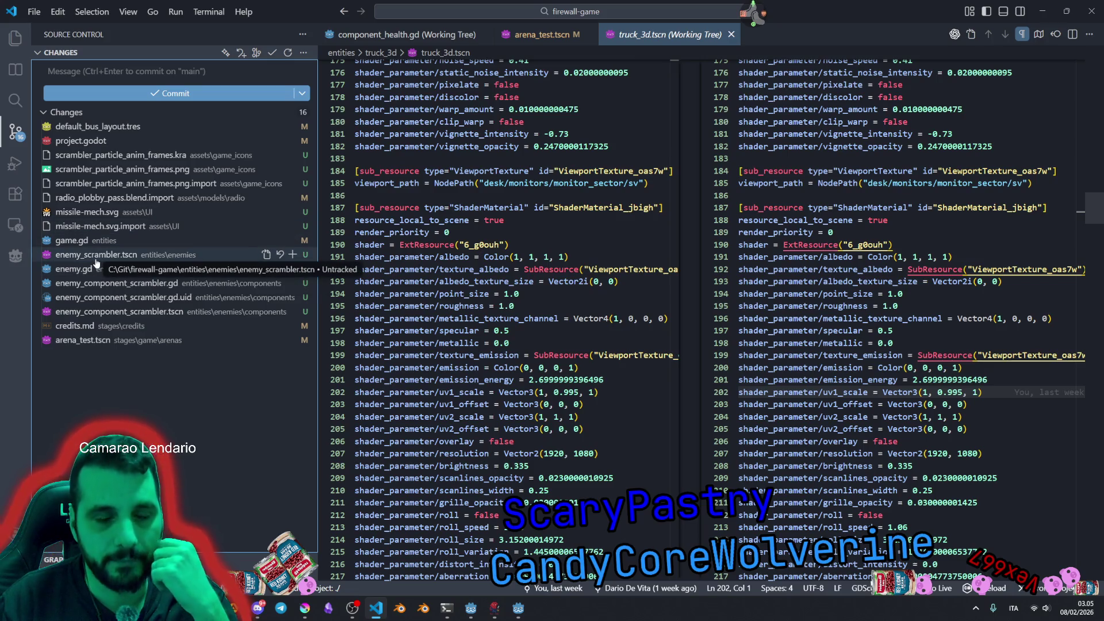
Stage game.gd and commit it with a fix message about the camera rect hidden under the arena.
left_click(89, 240)
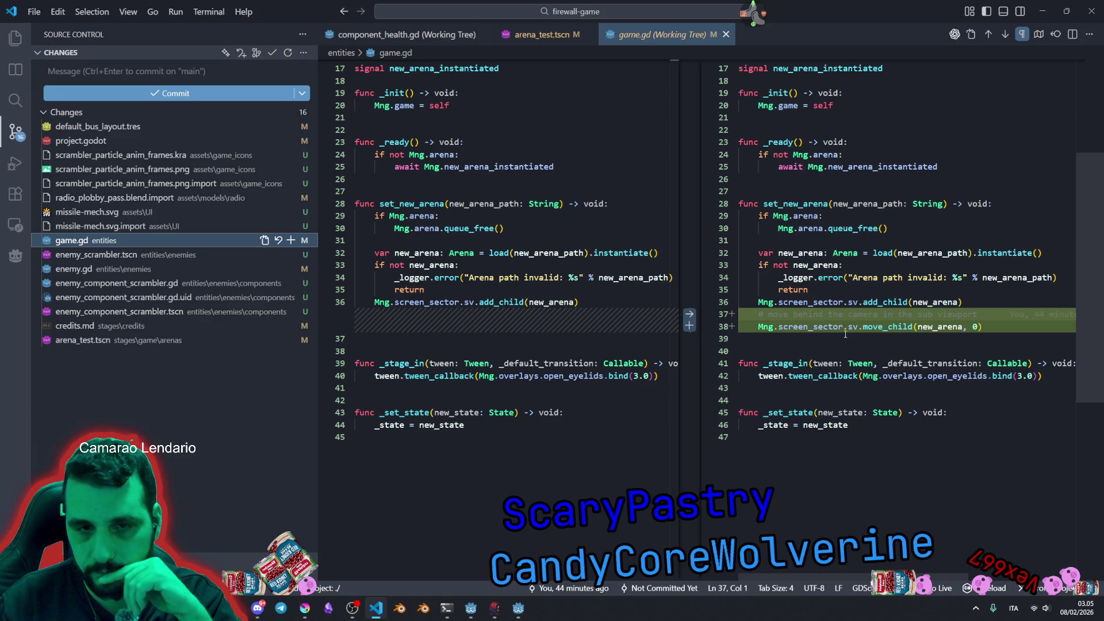
left_click(291, 240)
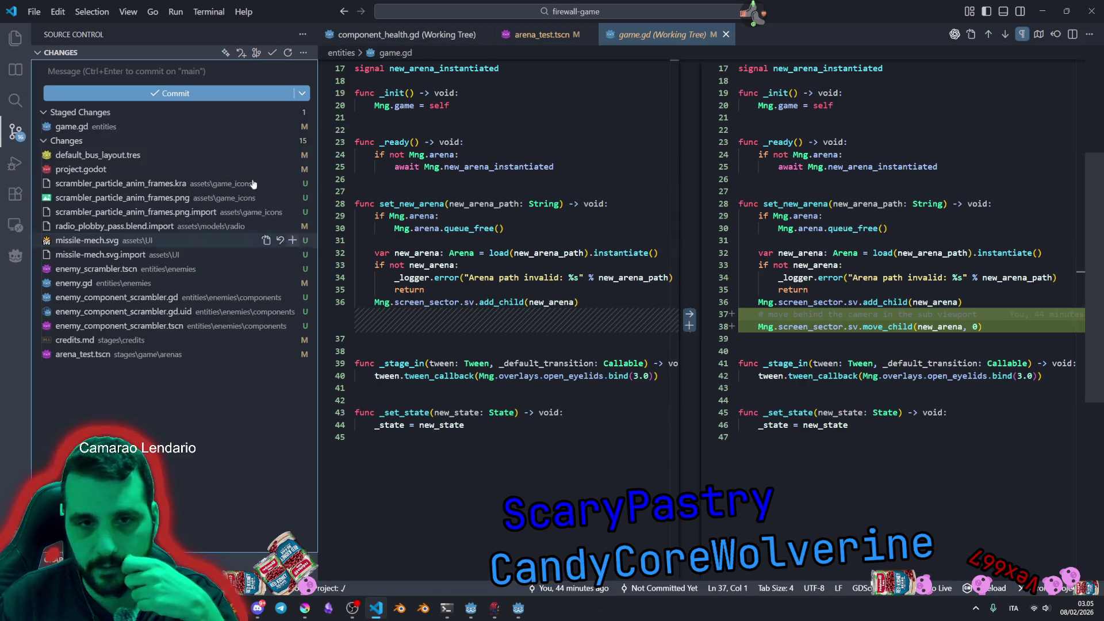
left_click(90, 72)
type("fix: ")
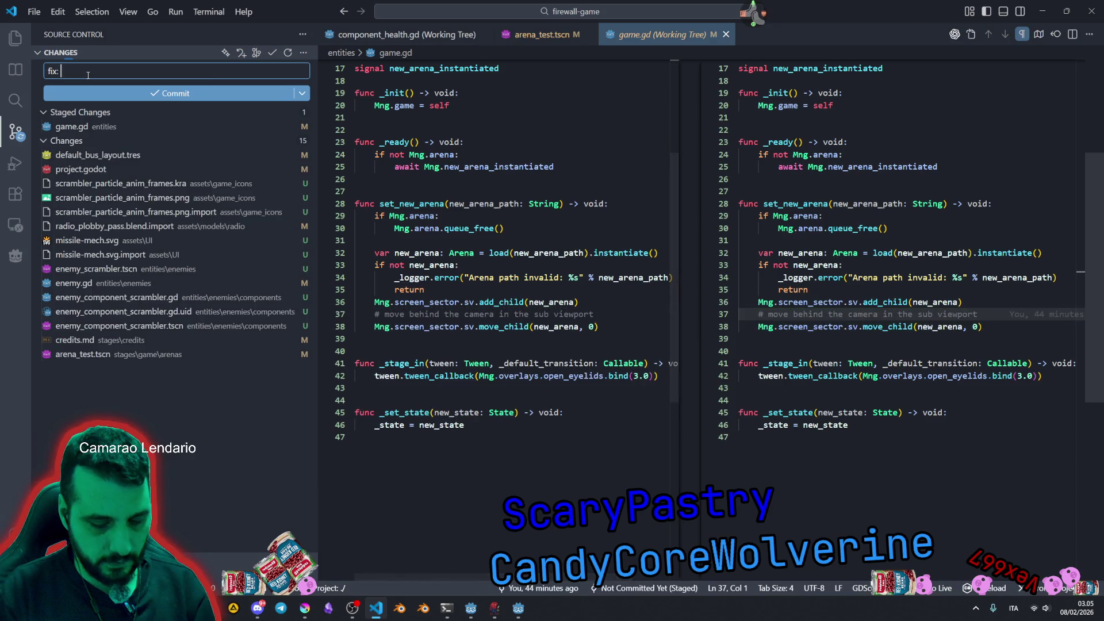
type("camera rect no")
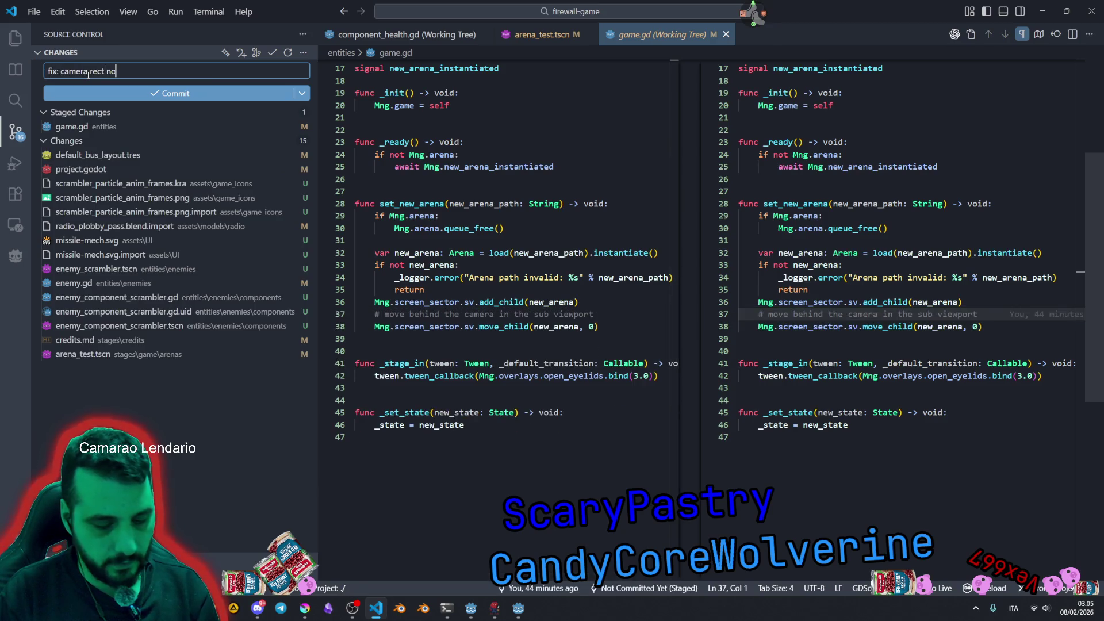
type("ible in the re")
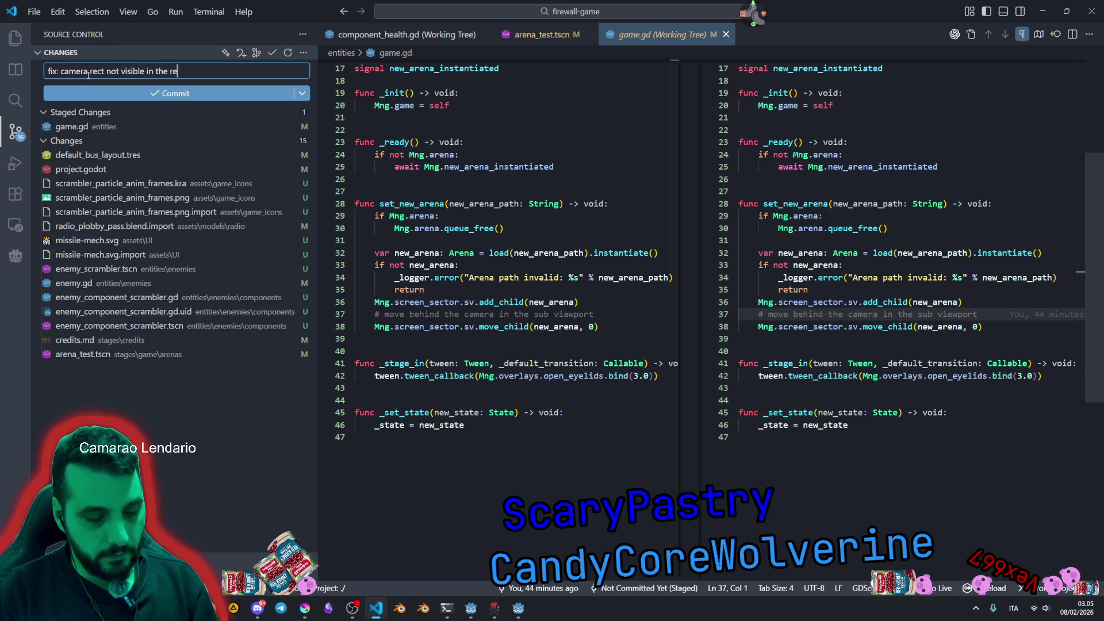
type("gion screen be")
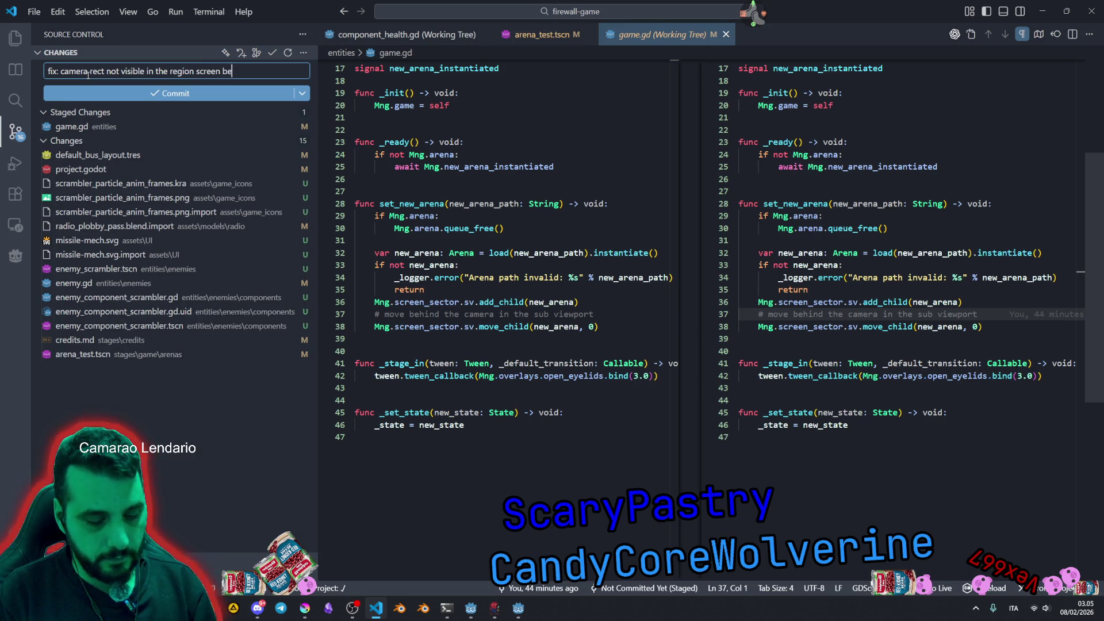
type("su")
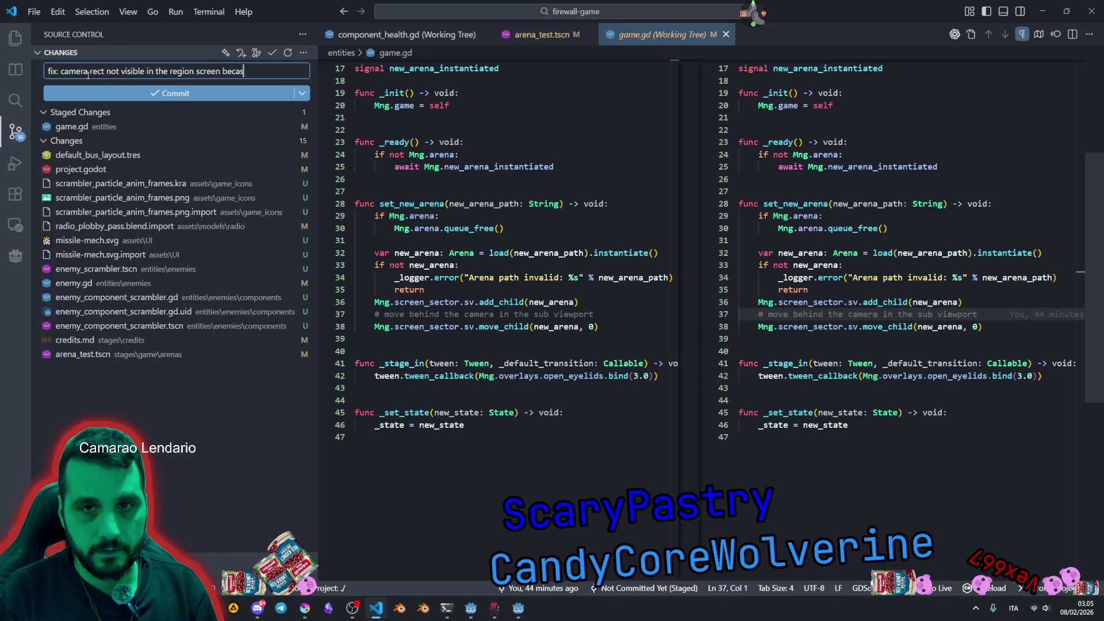
type("se it was")
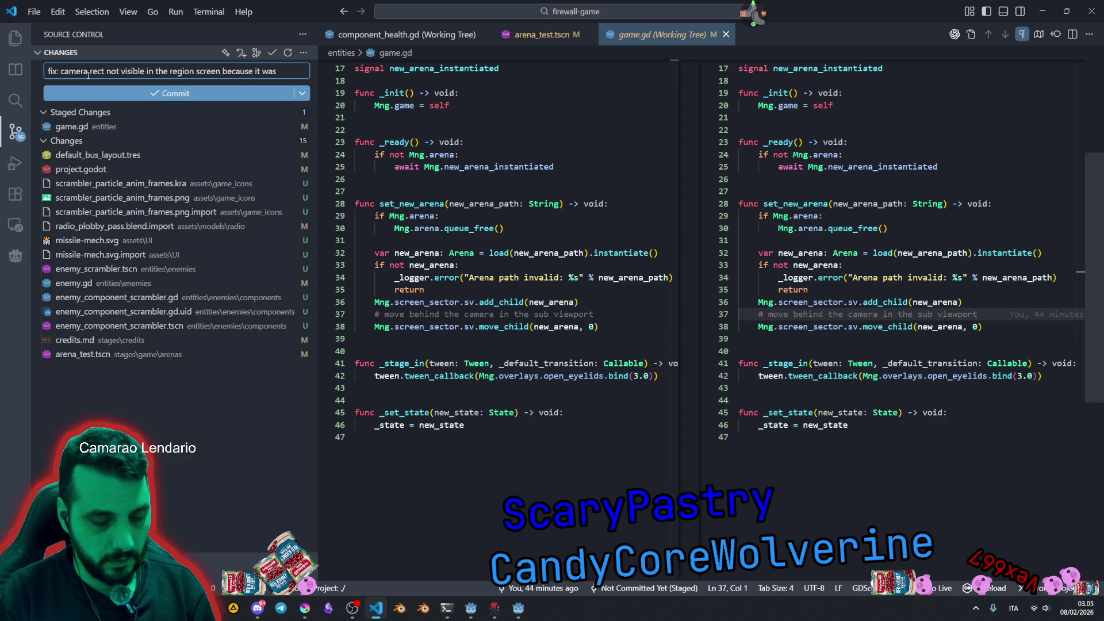
type(" under the arena")
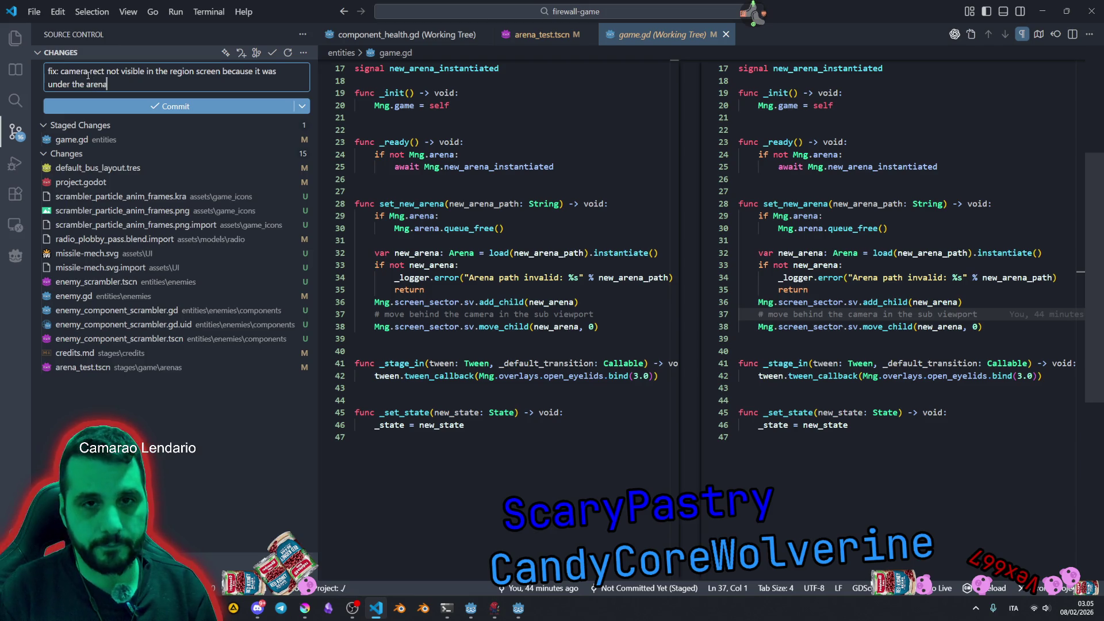
left_click(153, 105)
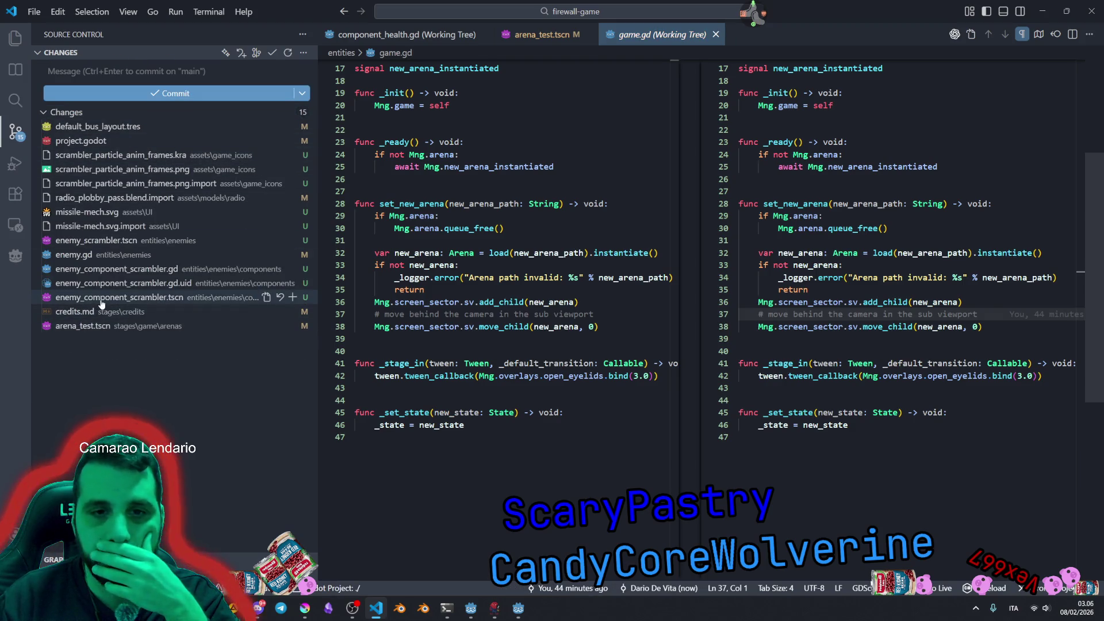
Review the pending changes in enemy.gd.
left_click(92, 253)
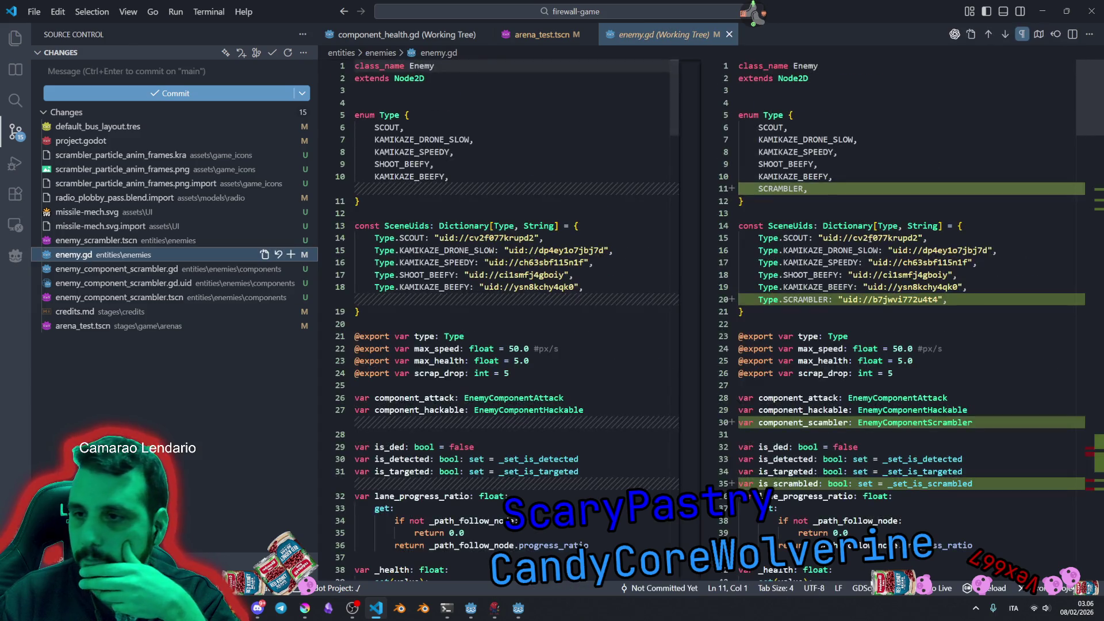
scroll(893, 219, "down", 20)
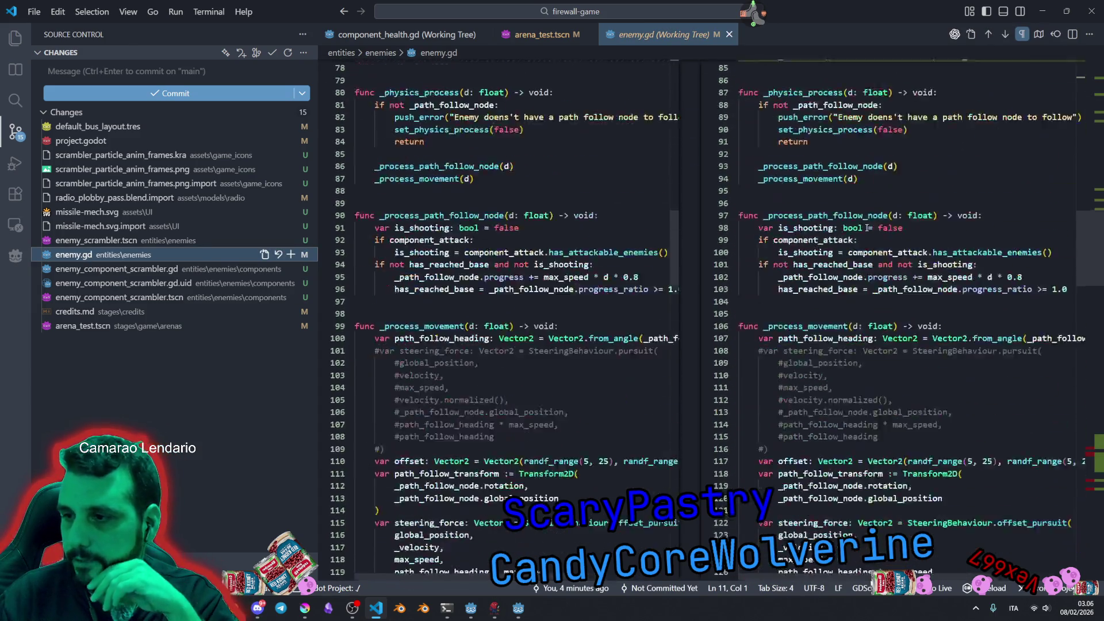
scroll(937, 262, "down", 20)
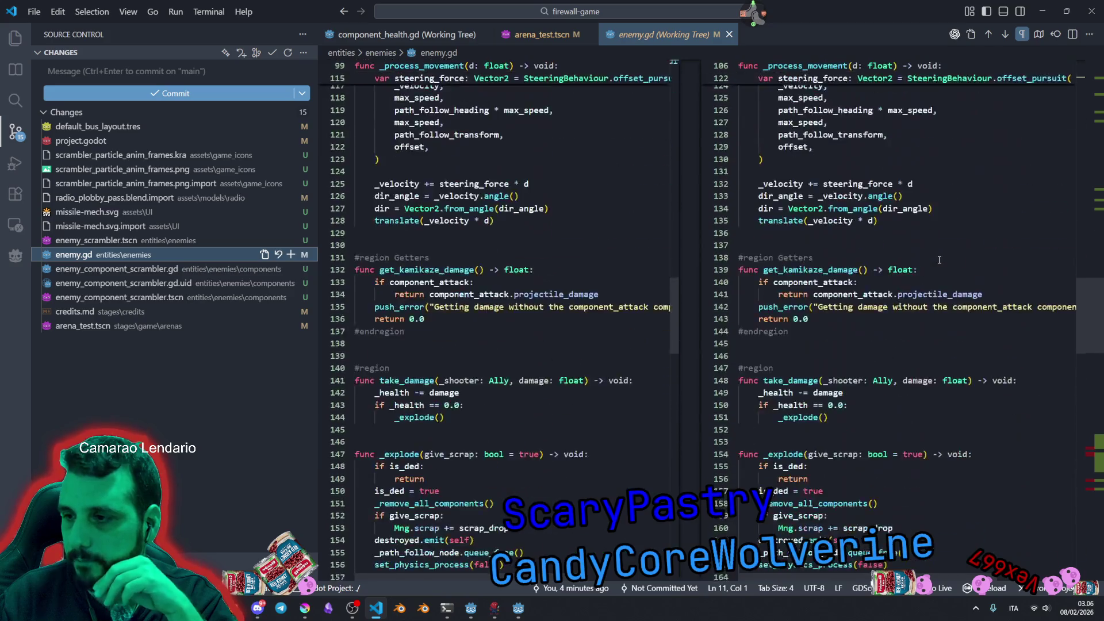
scroll(939, 260, "down", 6)
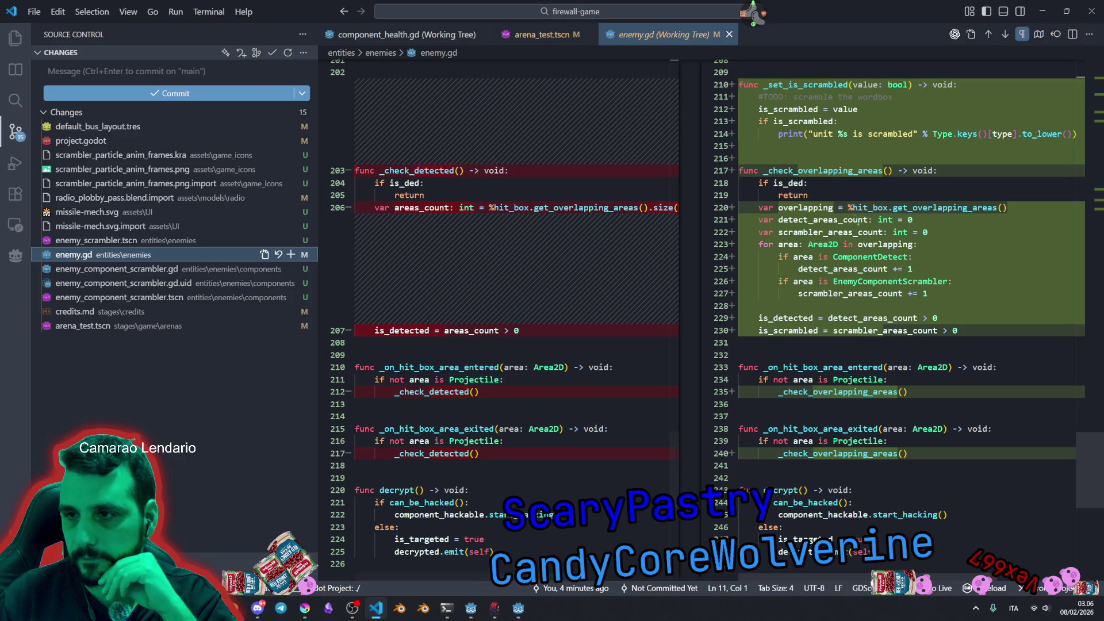
scroll(866, 246, "down", 2)
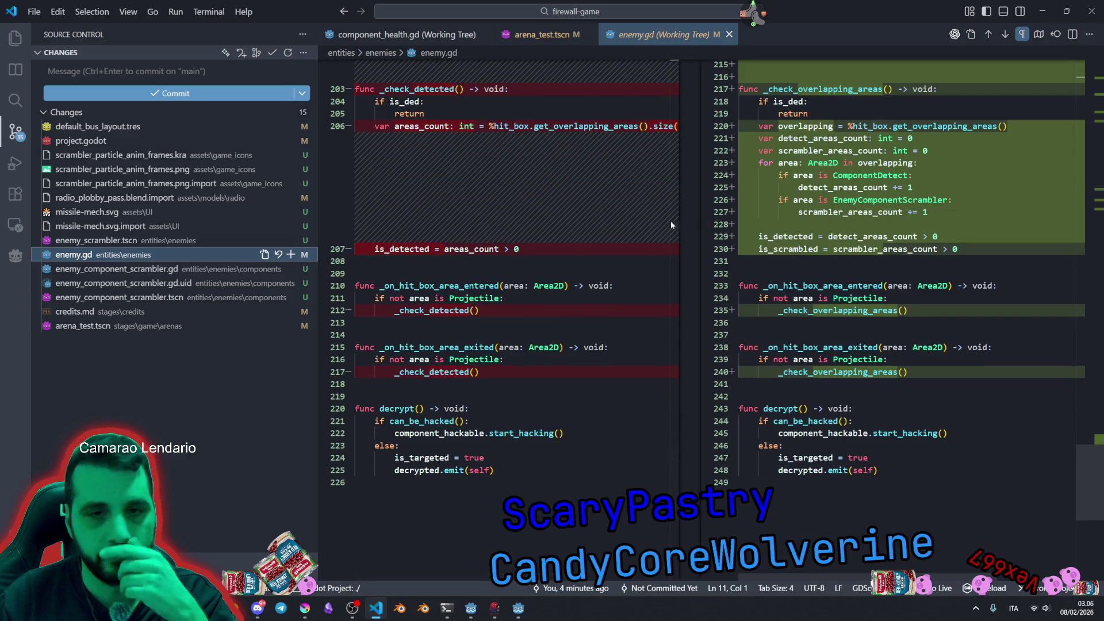
Stage credits.md, missile-mech.svg and missile-mech.svg.import for the next commit.
left_click(83, 312)
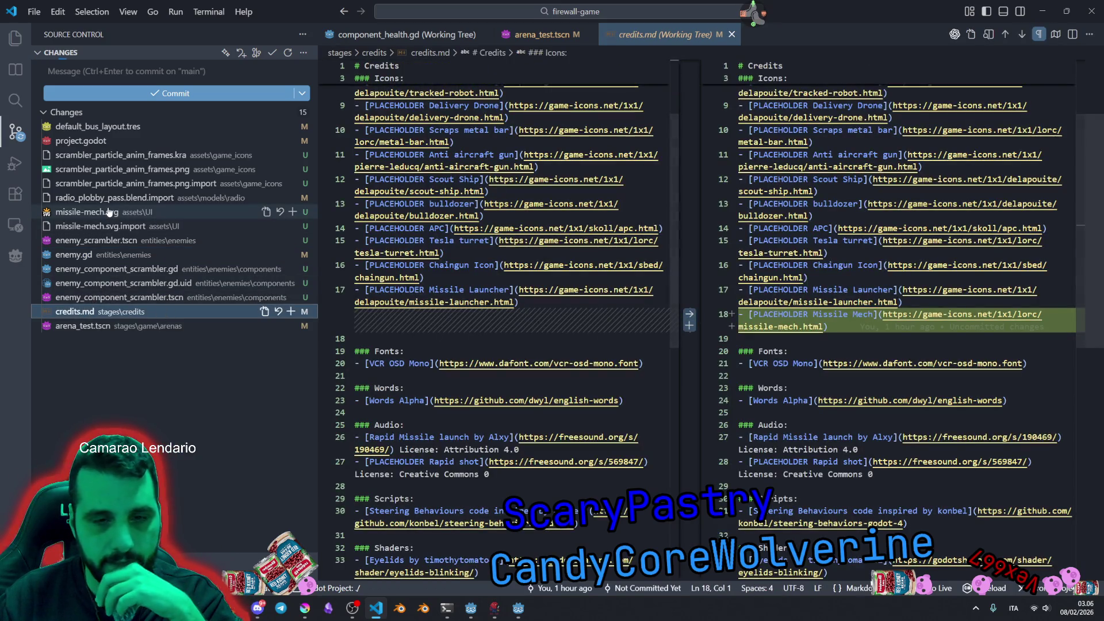
left_click(291, 311)
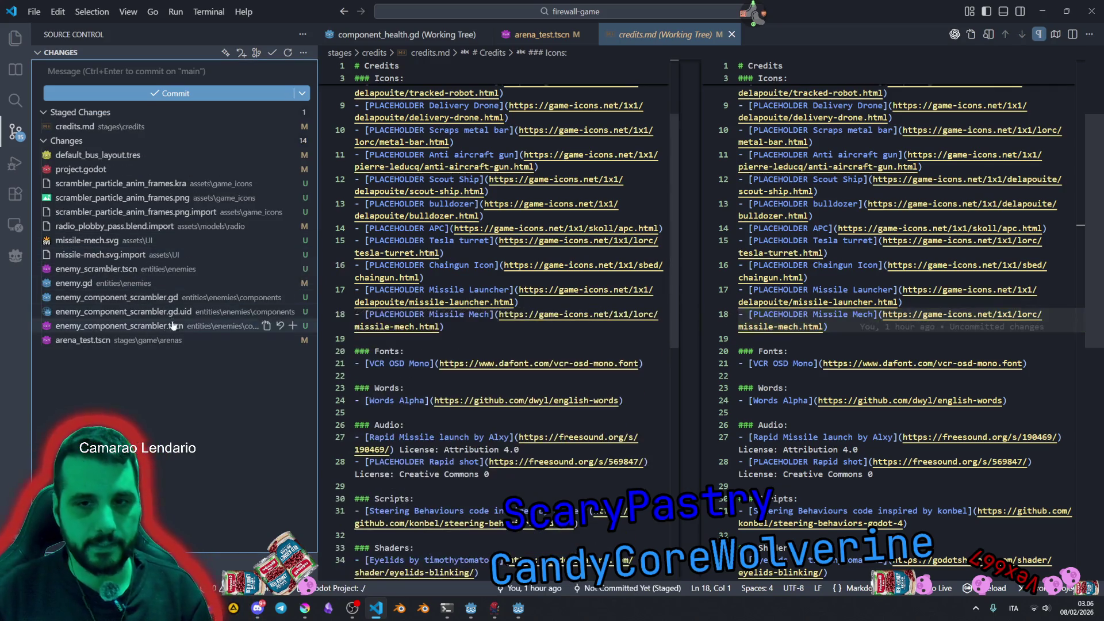
left_click(84, 259)
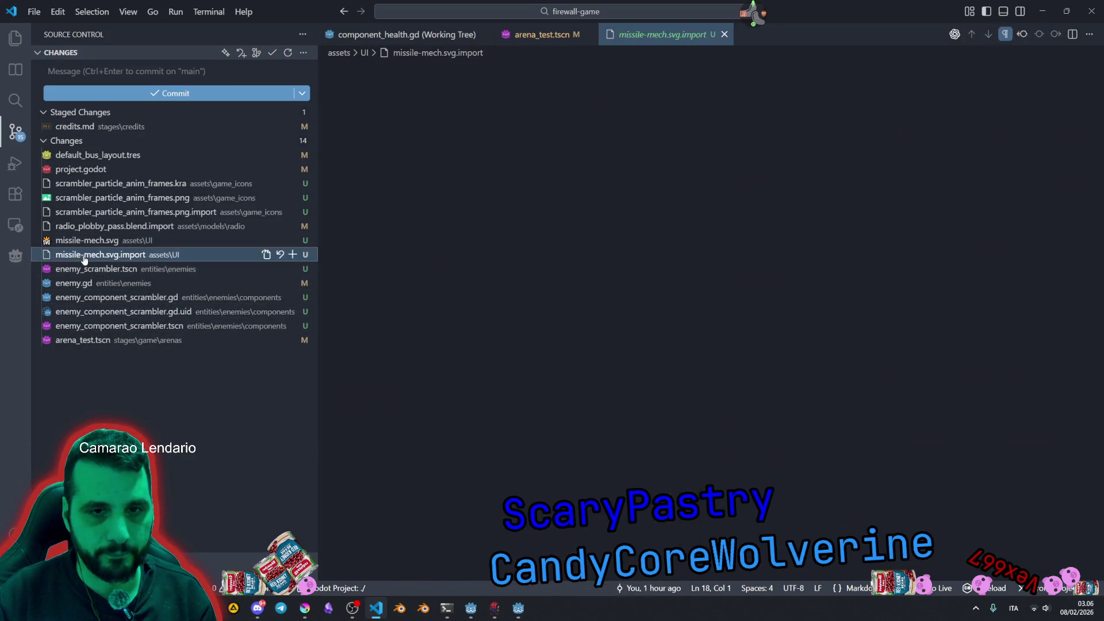
left_click(84, 241, "ctrl")
left_click(293, 241)
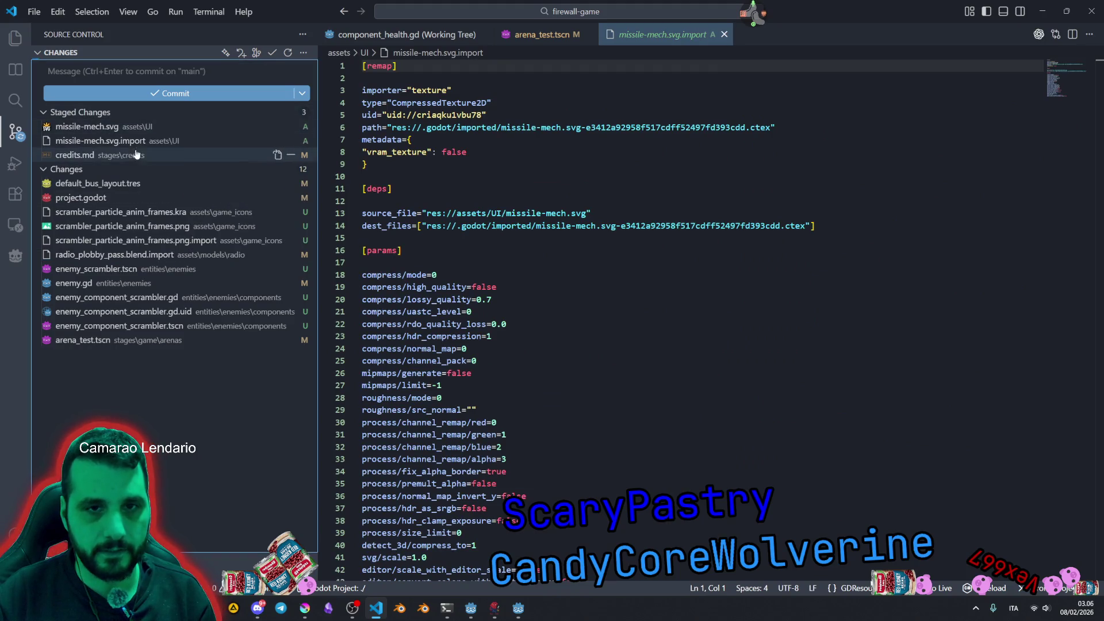
left_click(95, 72)
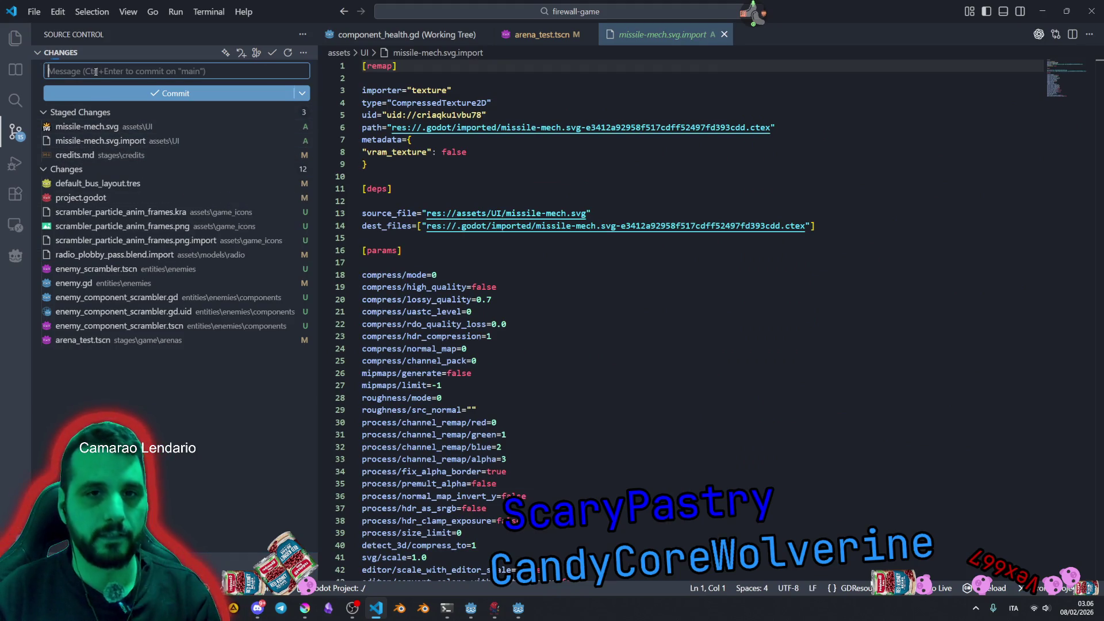
Write the commit message 'feat: added scrambler enemy unit and logic (but not word scramble)'.
type("feat: added placeholder svg for scrambler")
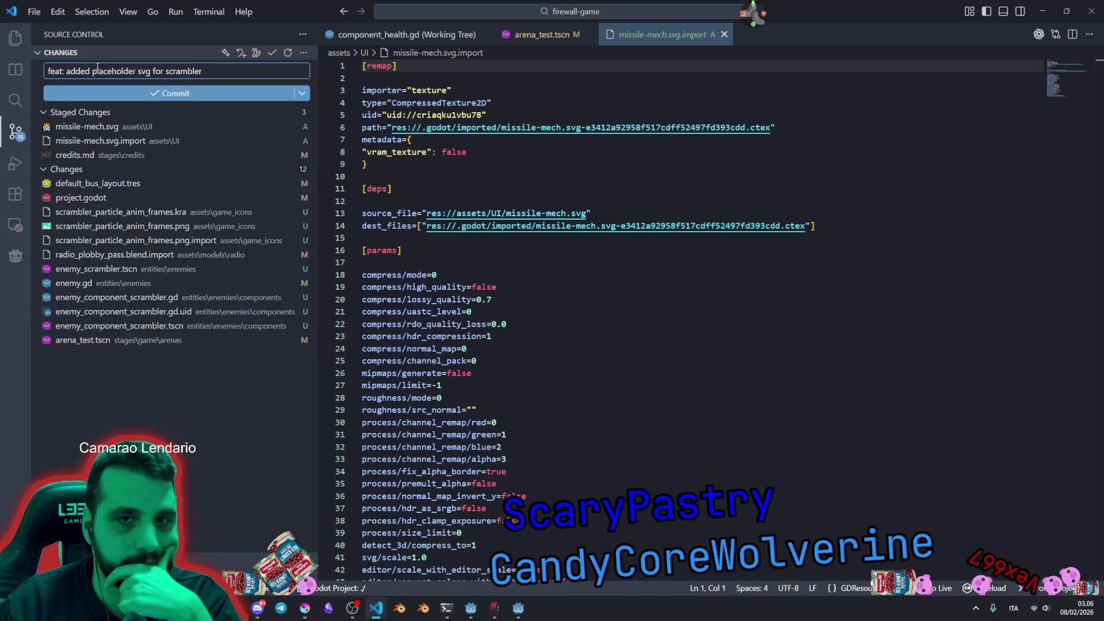
left_click_drag(92, 71, 164, 70)
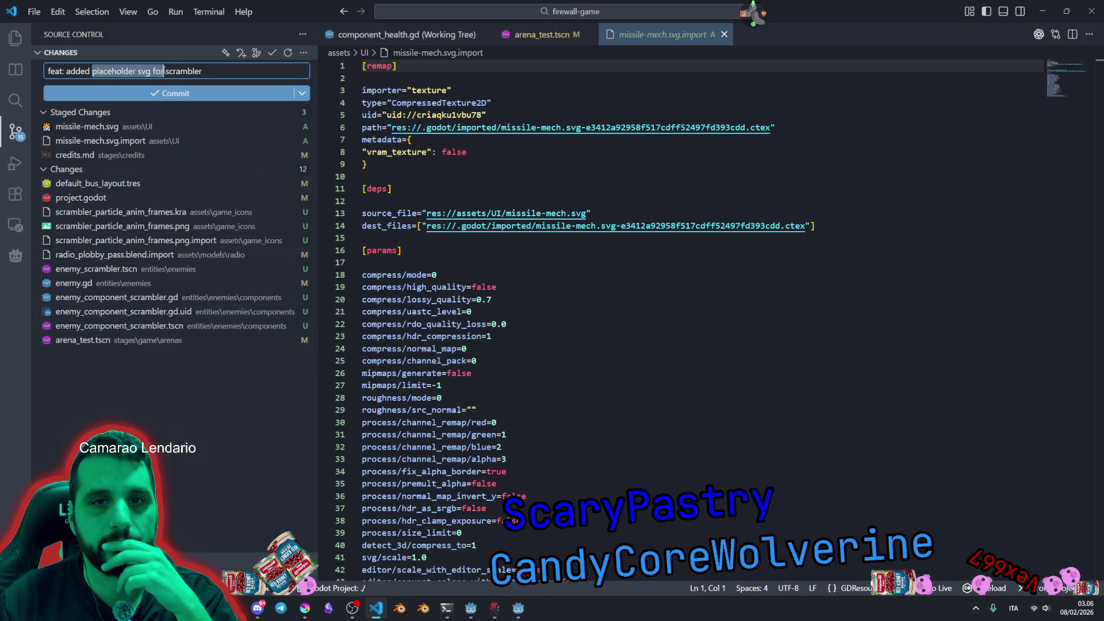
key("BackSpace")
type("enemy unit")
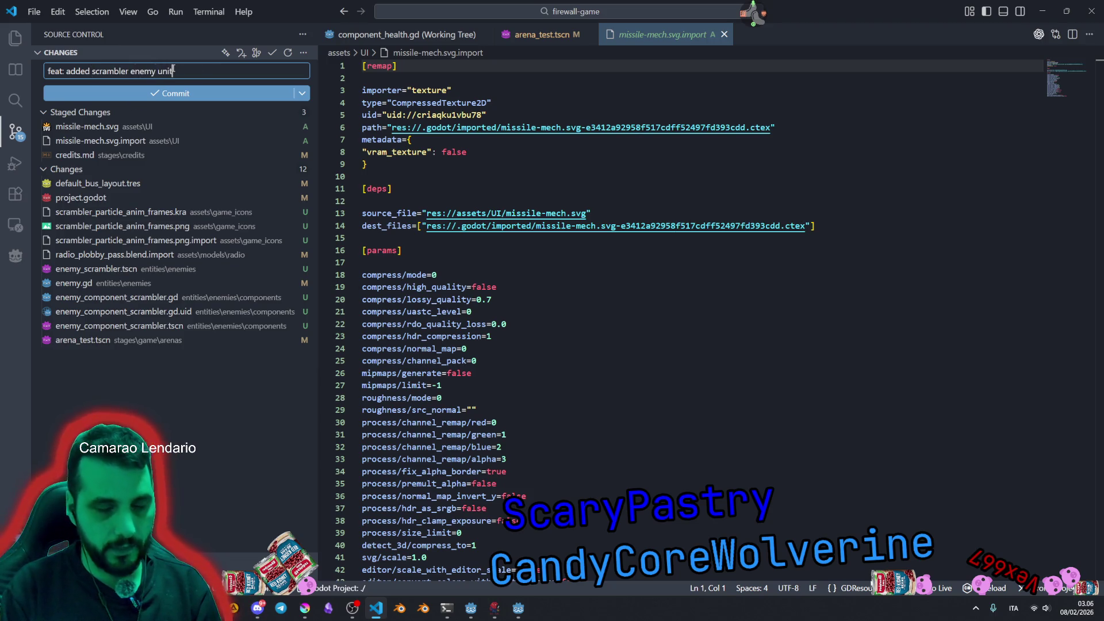
type(" and logi")
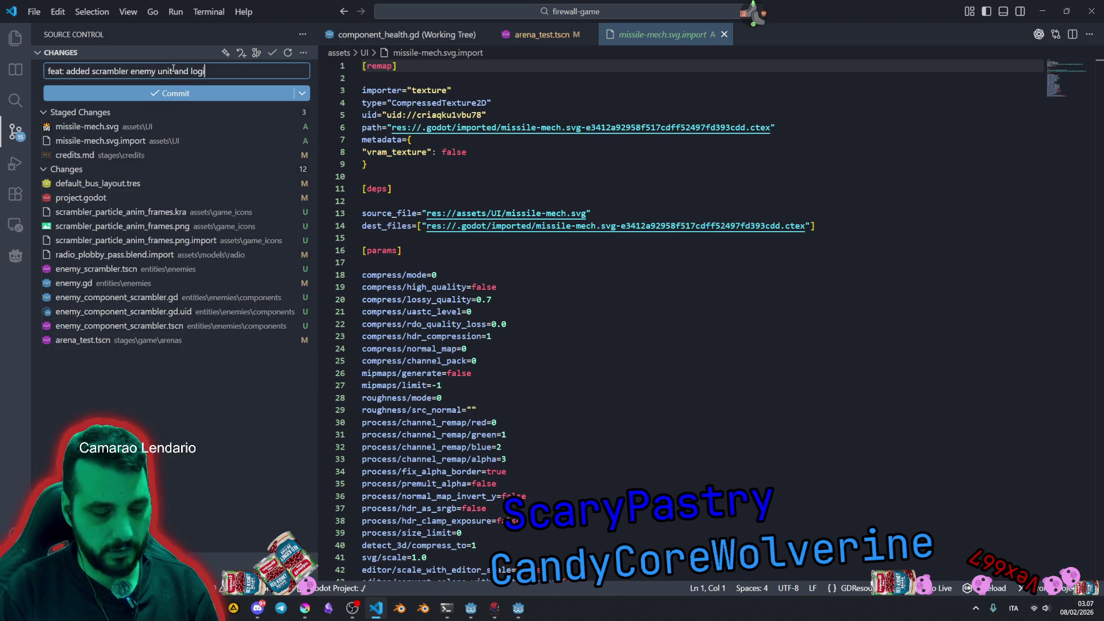
type("c (but not wor")
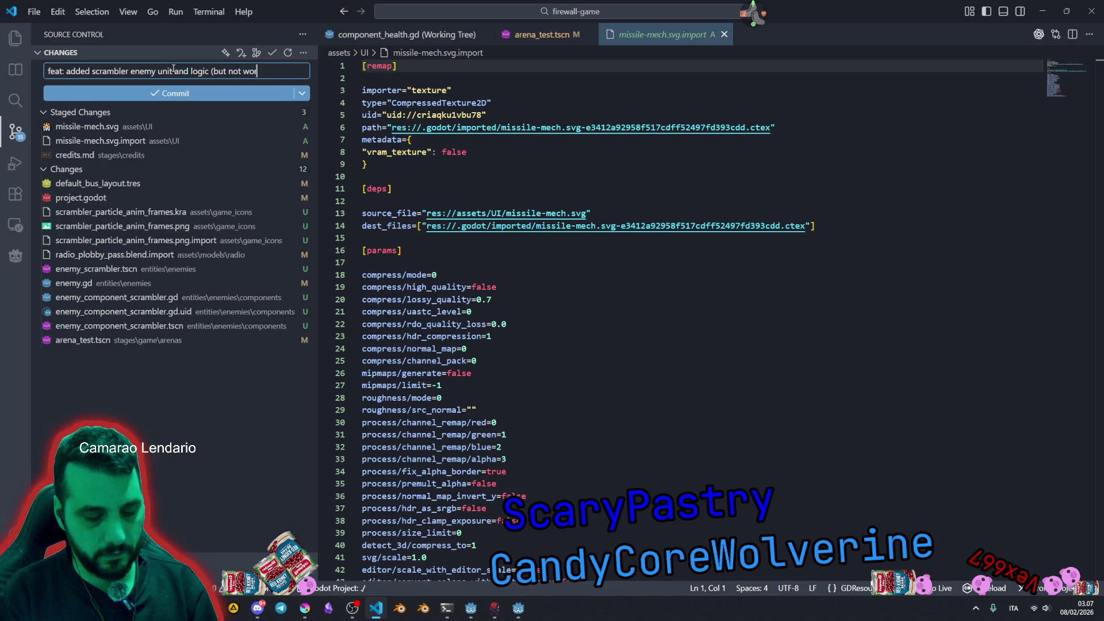
type("d scramble)")
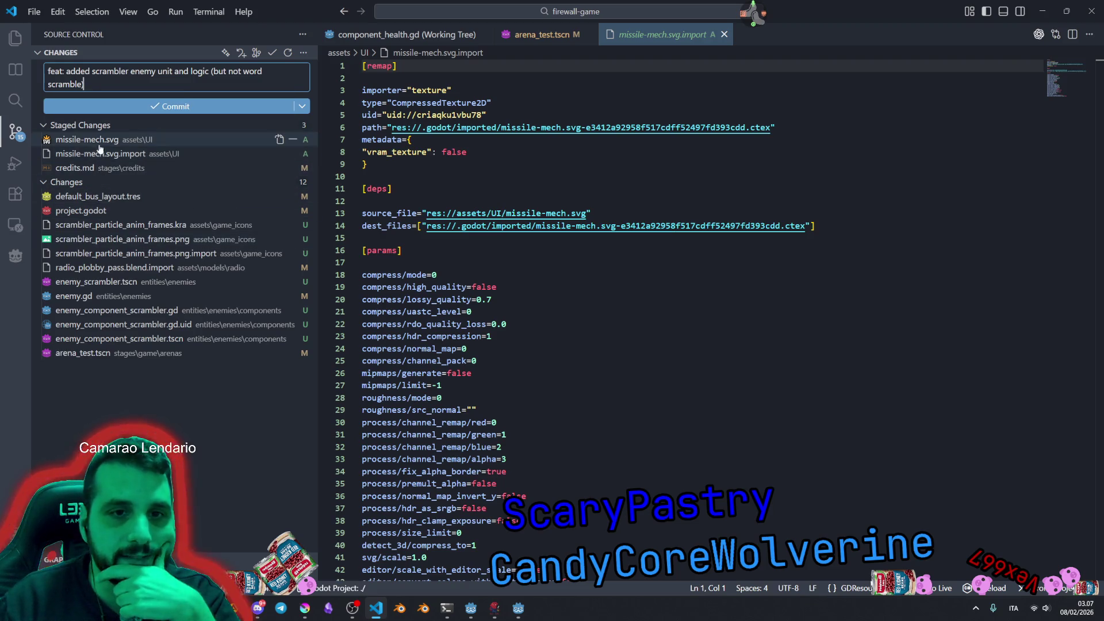
left_click(98, 231)
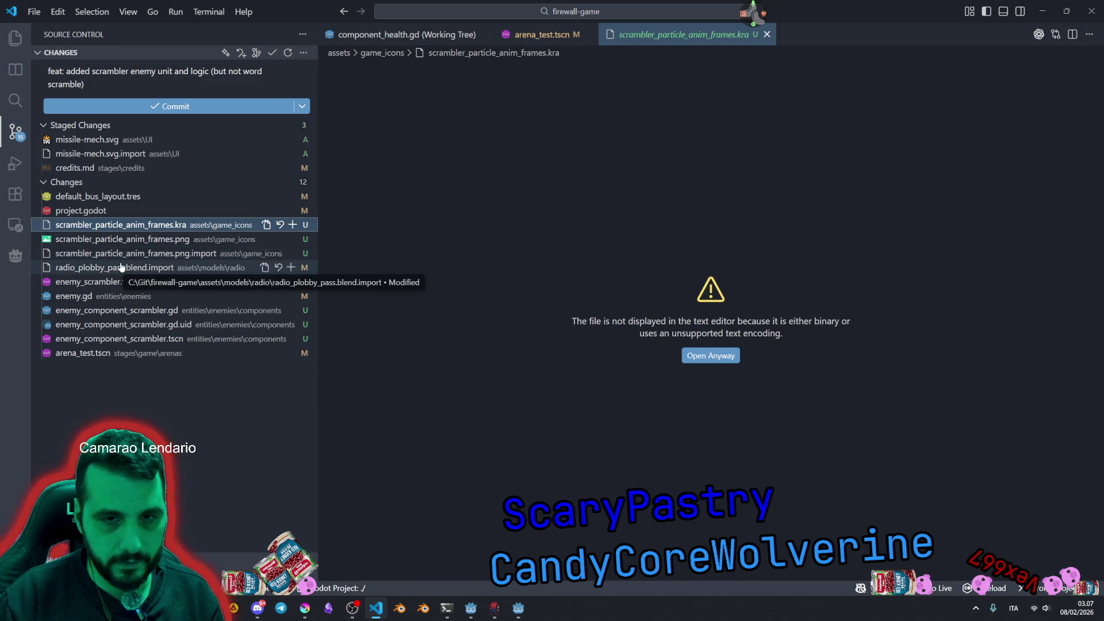
Stage the three scrambler particle frame files and the five scrambler enemy files.
left_click(241, 254, "shift")
left_click(293, 226)
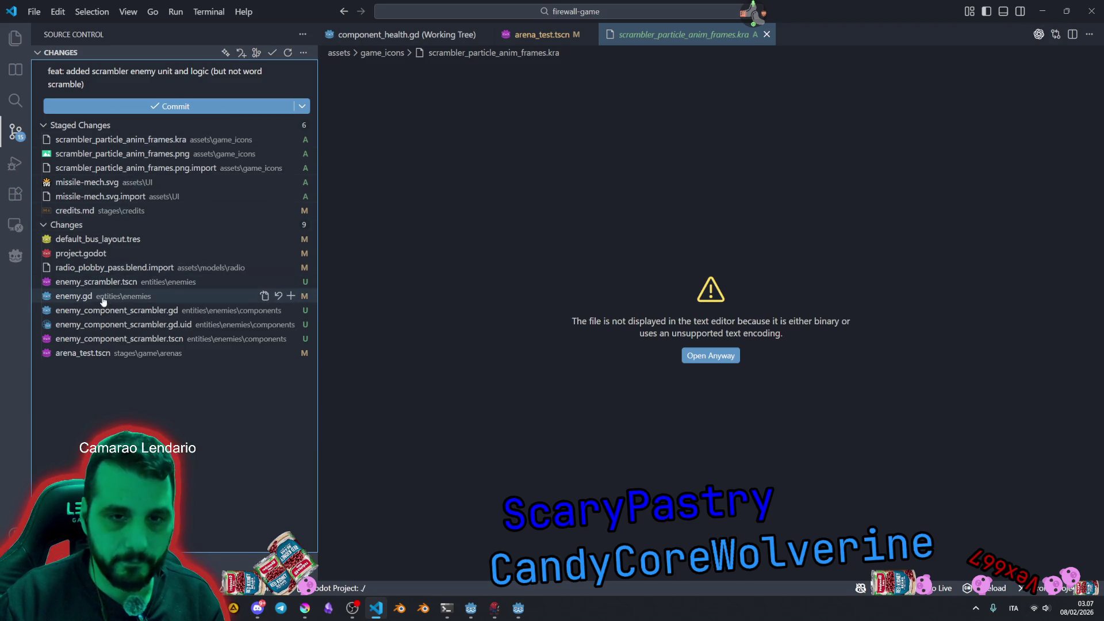
left_click(105, 286)
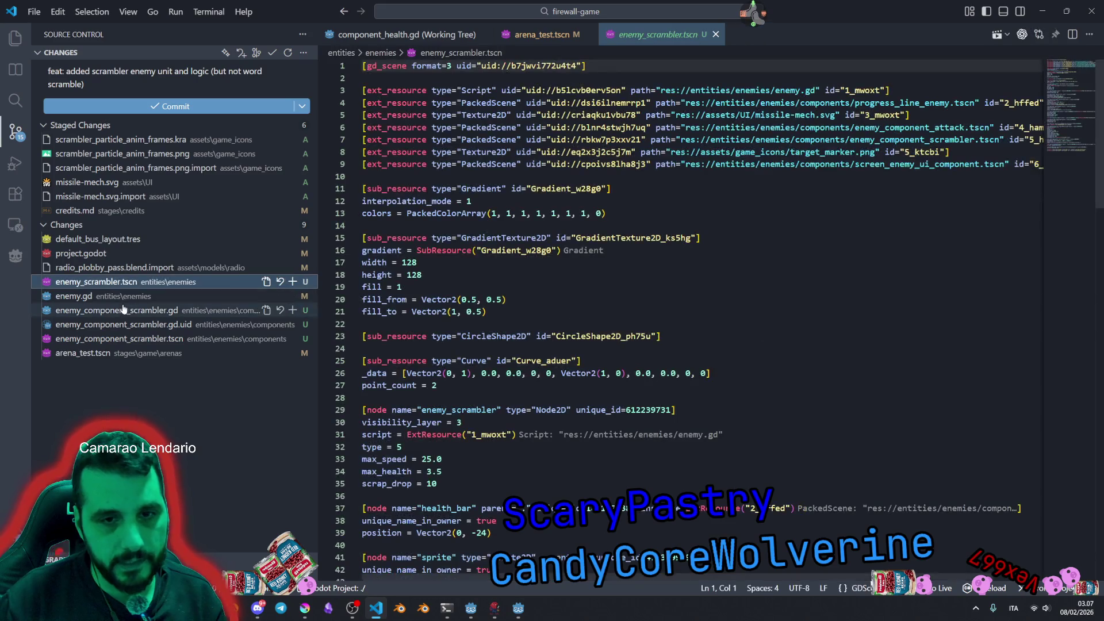
left_click(133, 296, "shift")
left_click(128, 311, "shift")
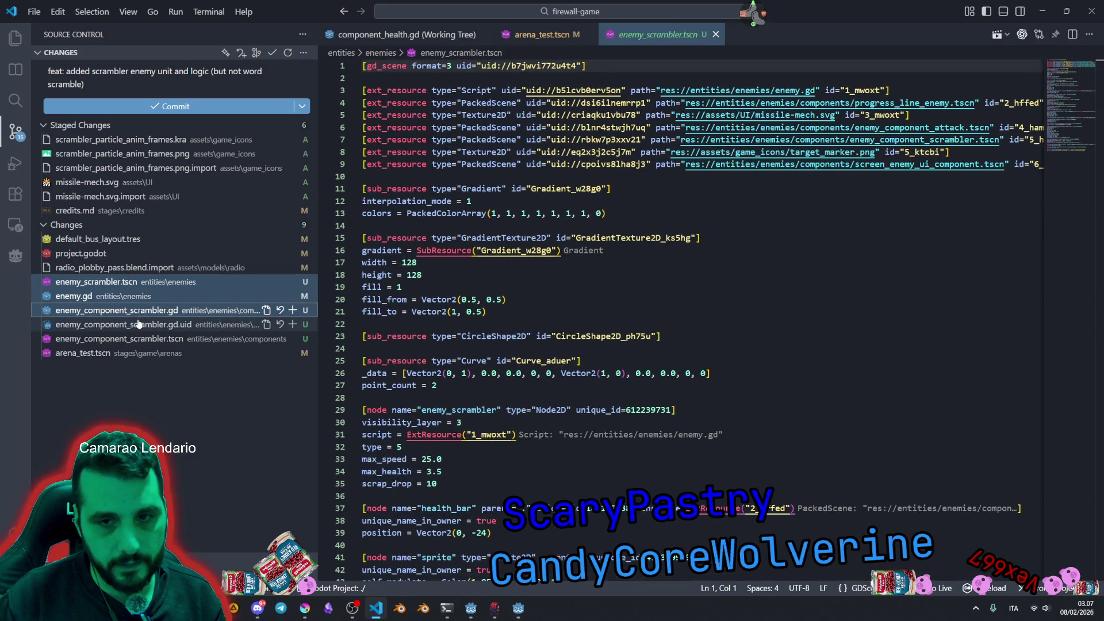
left_click(122, 324, "shift")
left_click(117, 339, "shift")
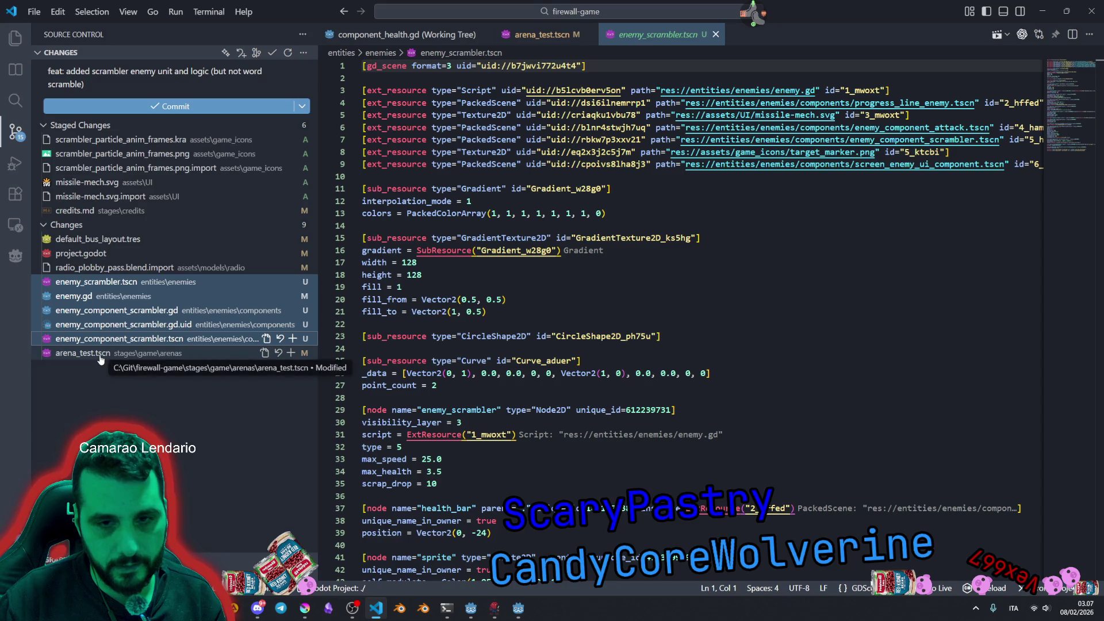
left_click(292, 282)
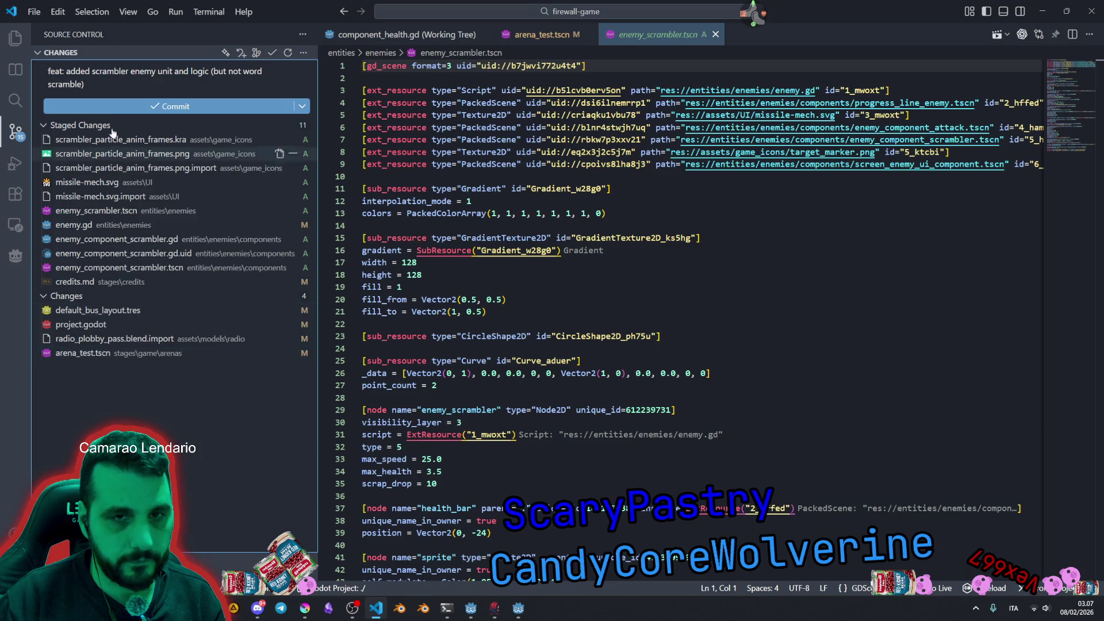
Commit the scrambler enemy changes and open the arena_test.tscn diff.
left_click(167, 106)
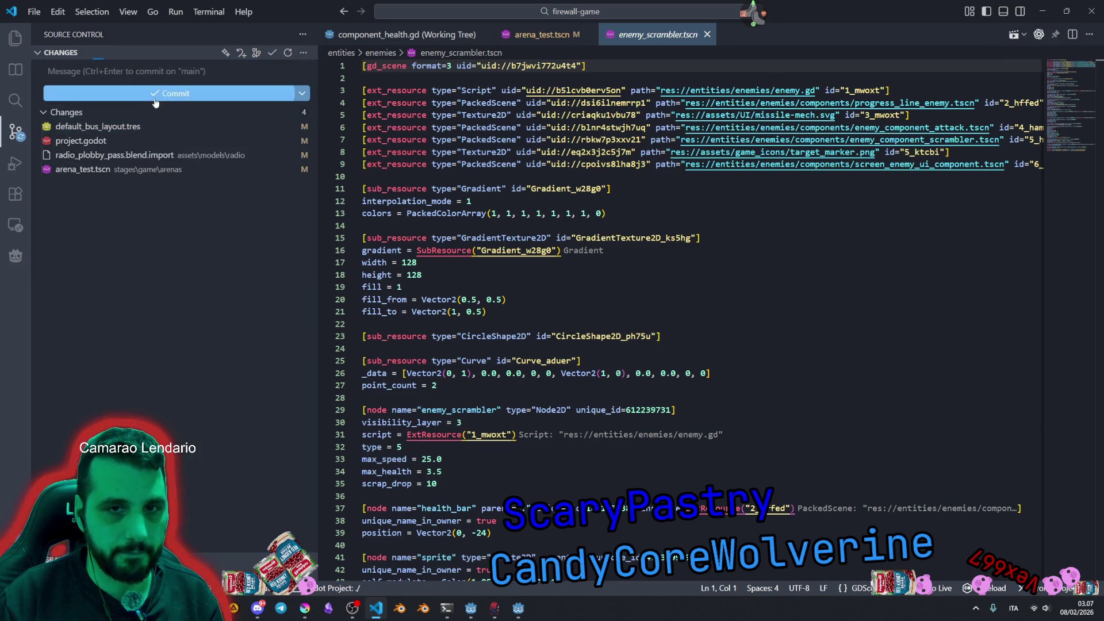
left_click(218, 169)
left_click(292, 170)
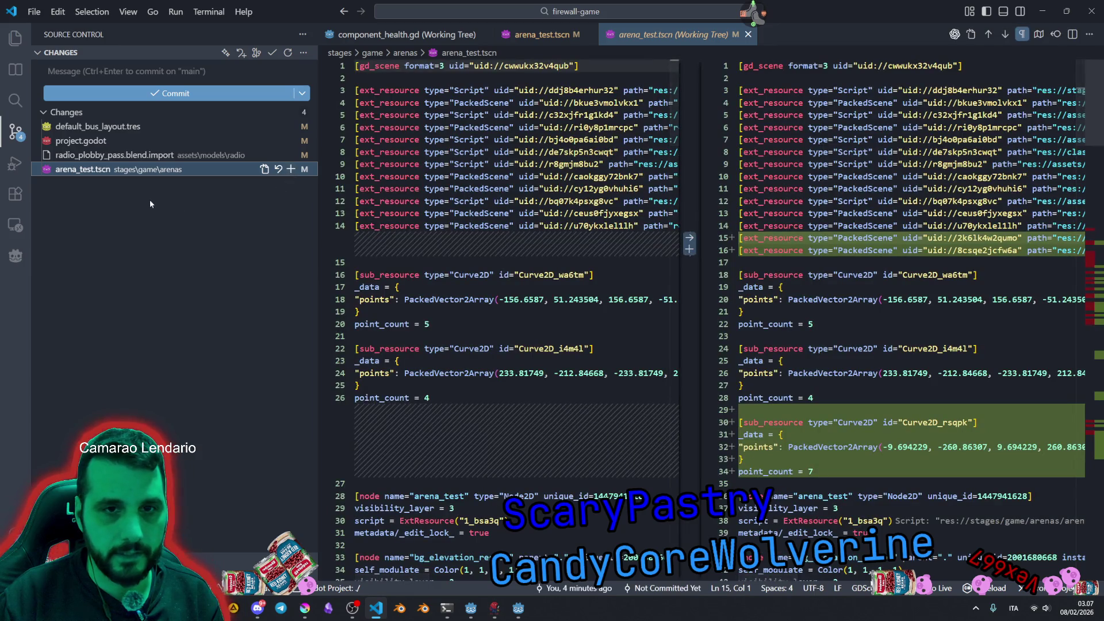
Commit arena_test.tscn as 'feat: arena test added lane for scrambler' and return to Godot.
left_click(92, 126)
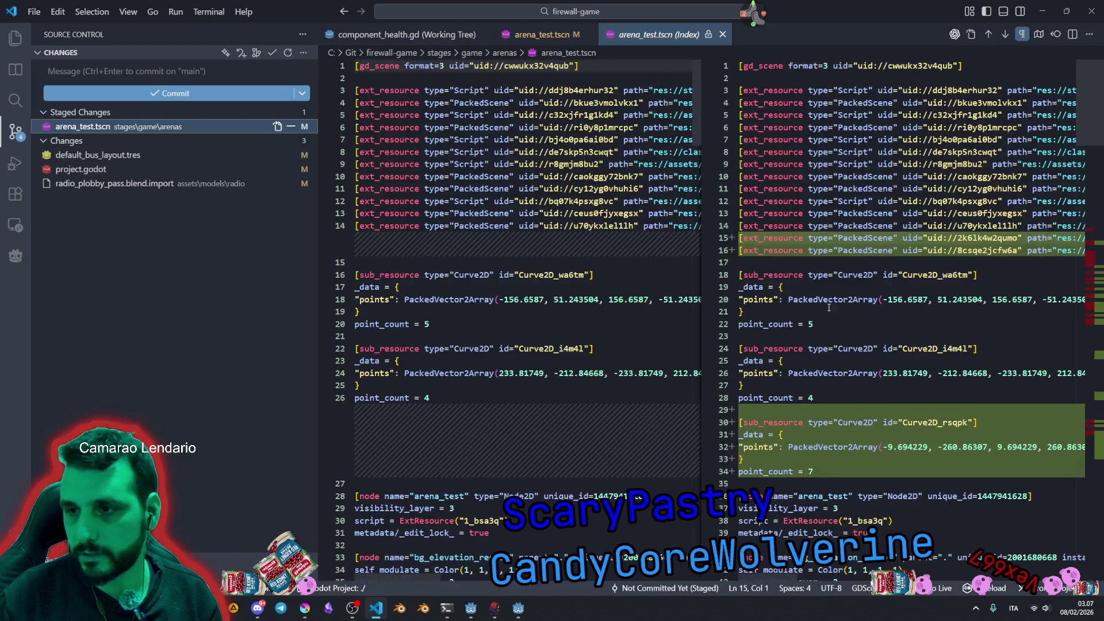
left_click(136, 70)
type("feat:")
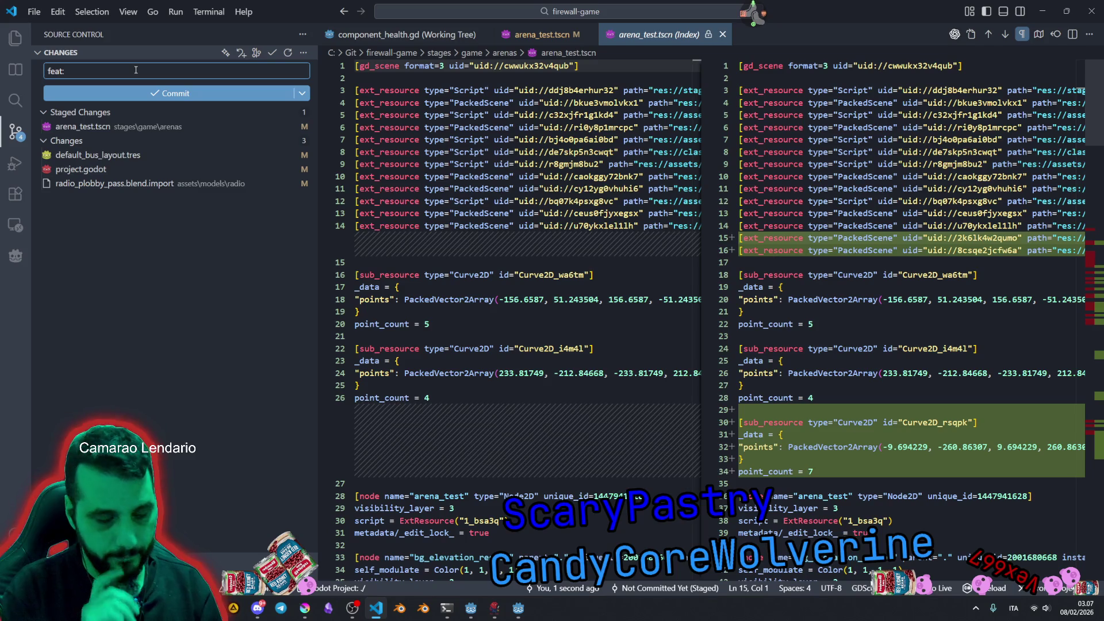
type(" arena test for scrambler")
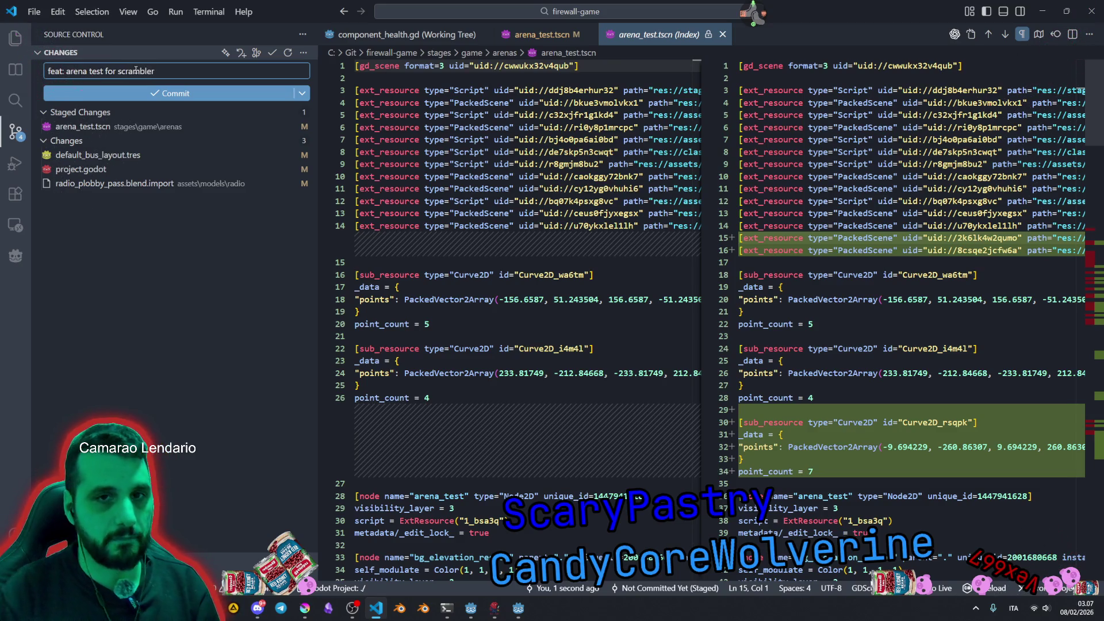
left_click(104, 71)
type("added la")
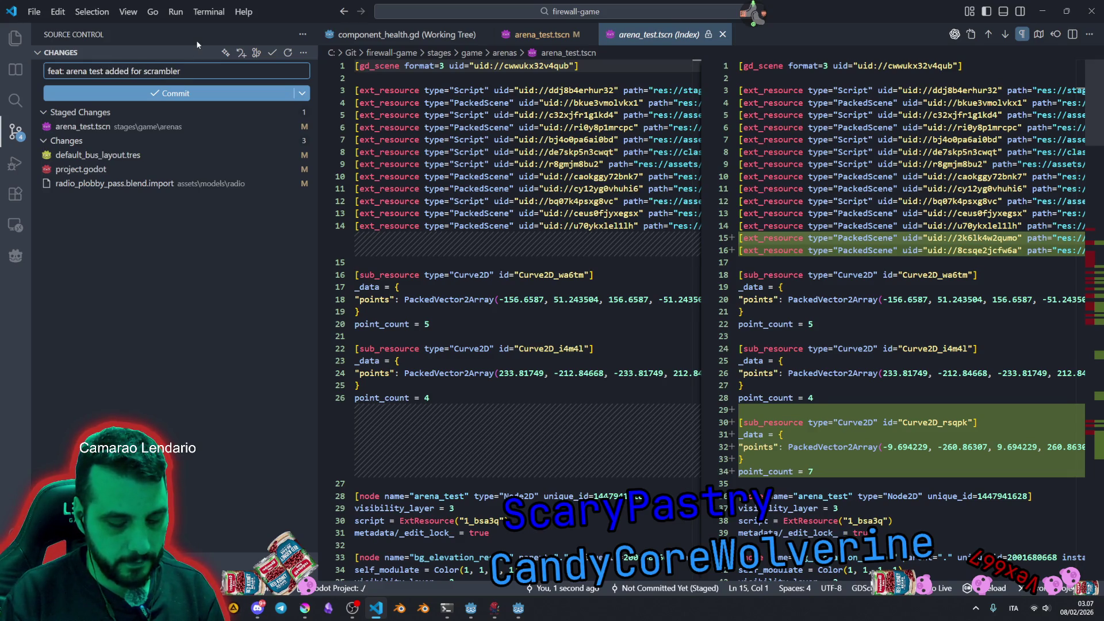
type("ne")
key("End")
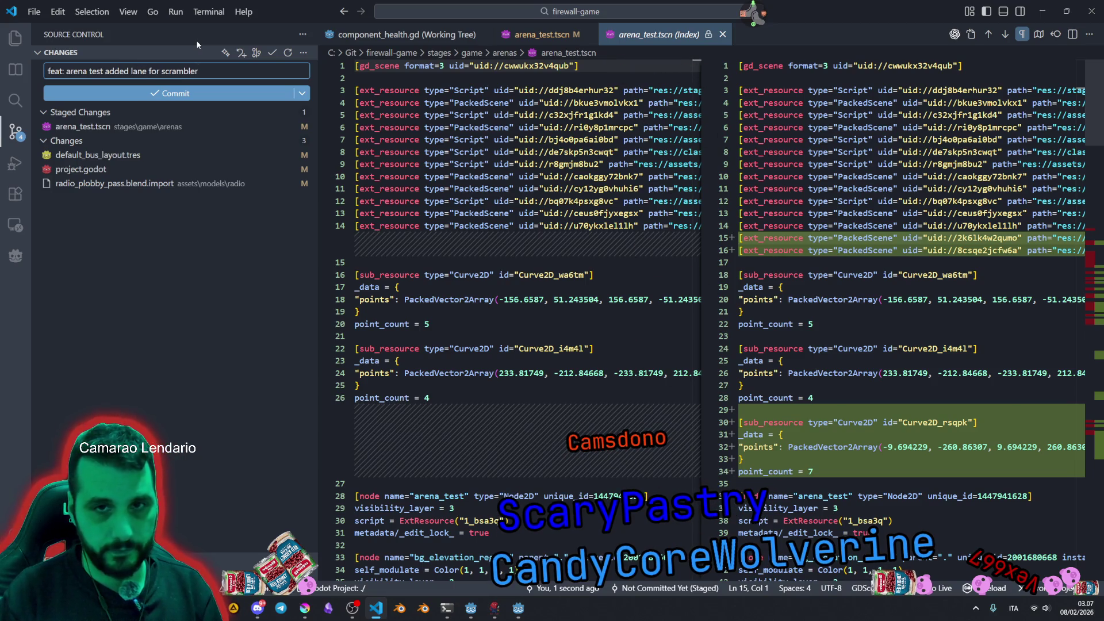
left_click(199, 92)
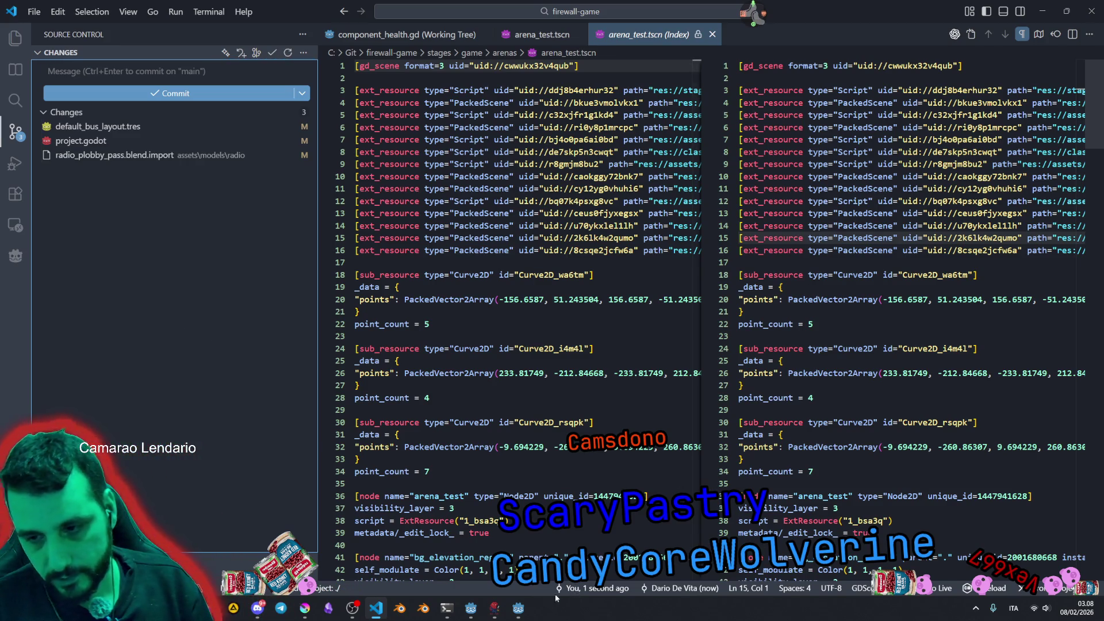
left_click(519, 608)
left_click(493, 264)
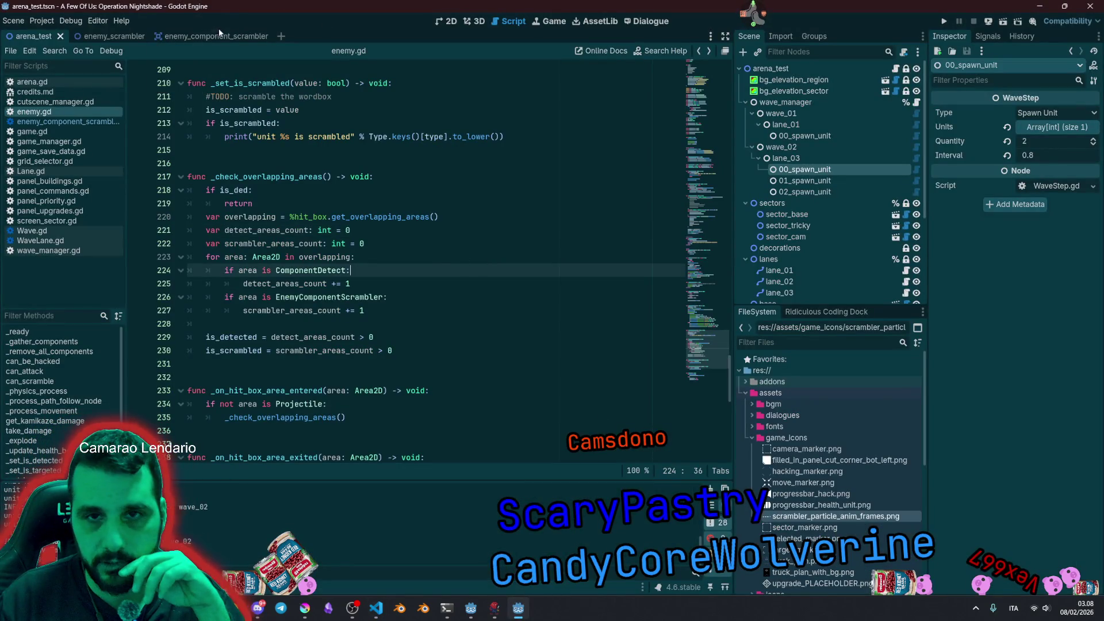
Set enemy_scrambler's component_scrambler radius to 193.5, then save and close the scene.
middle_click(173, 35)
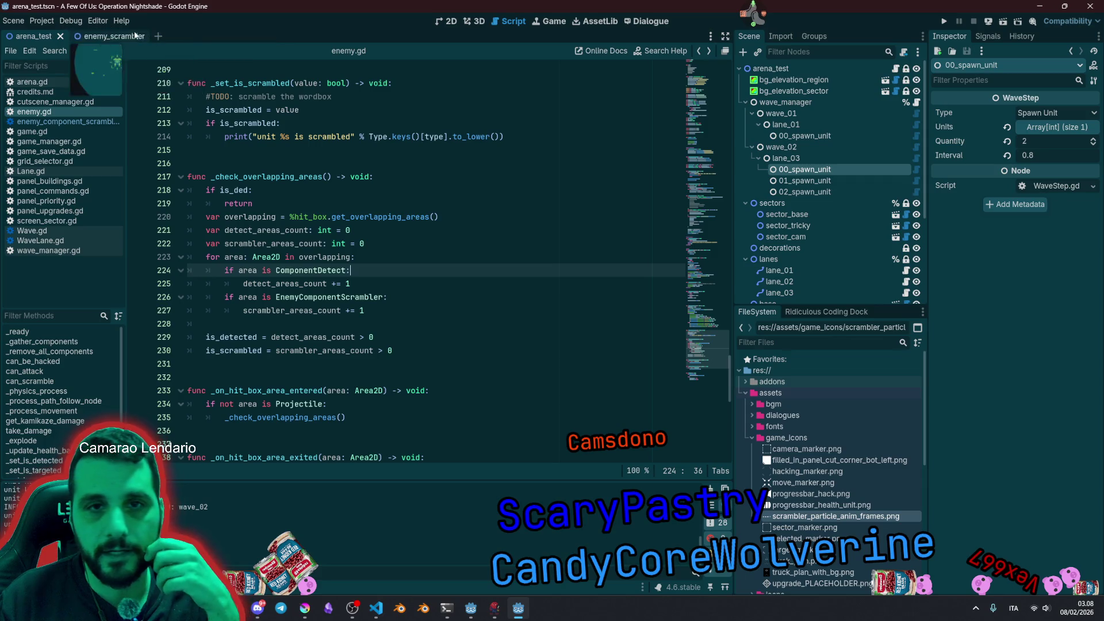
left_click(110, 36)
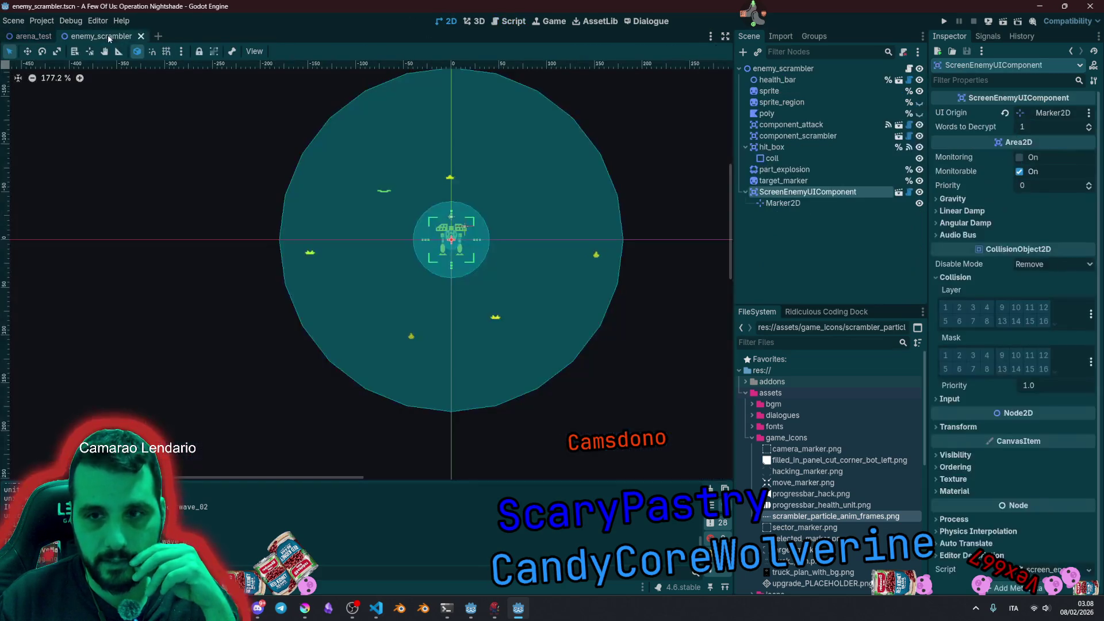
left_click(804, 181)
left_click(811, 191)
left_click(796, 136)
left_click(748, 147)
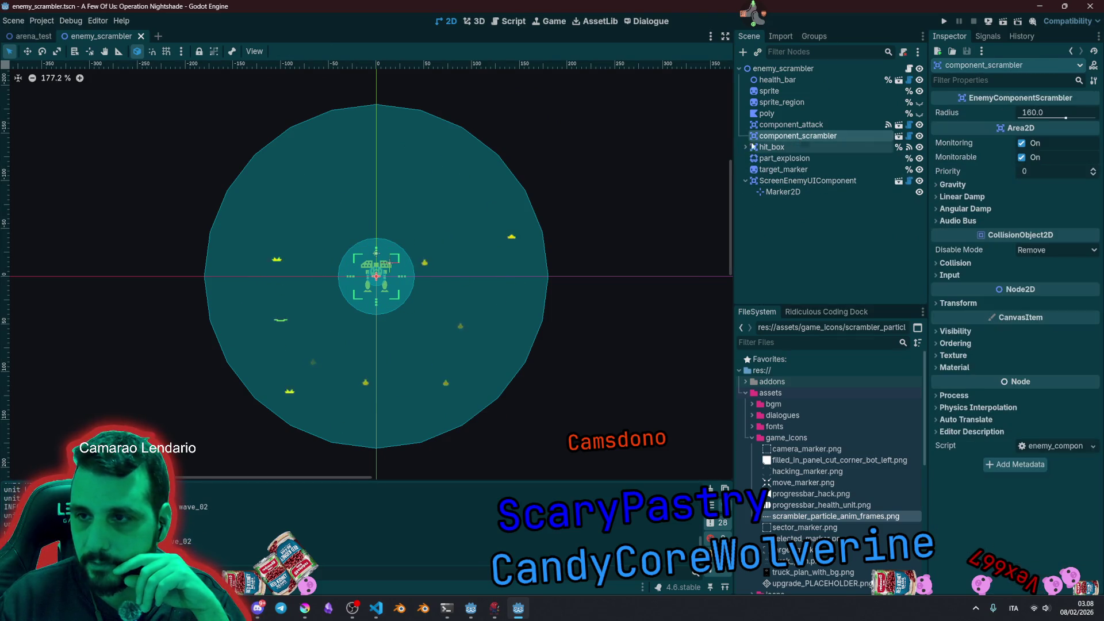
left_click_drag(1067, 118, 1029, 118)
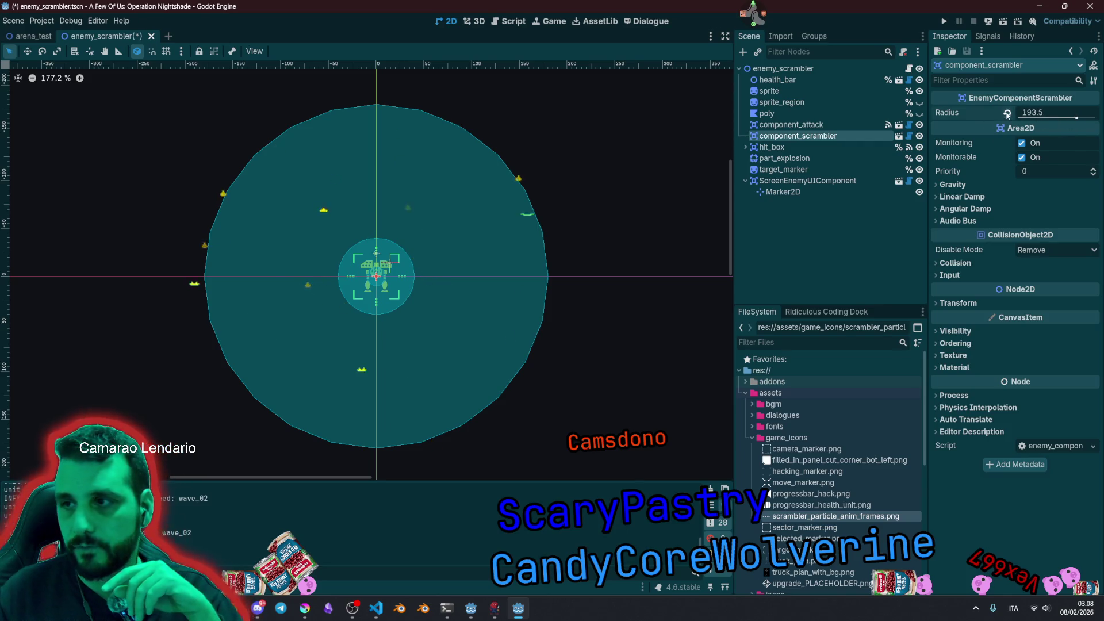
left_click(828, 213)
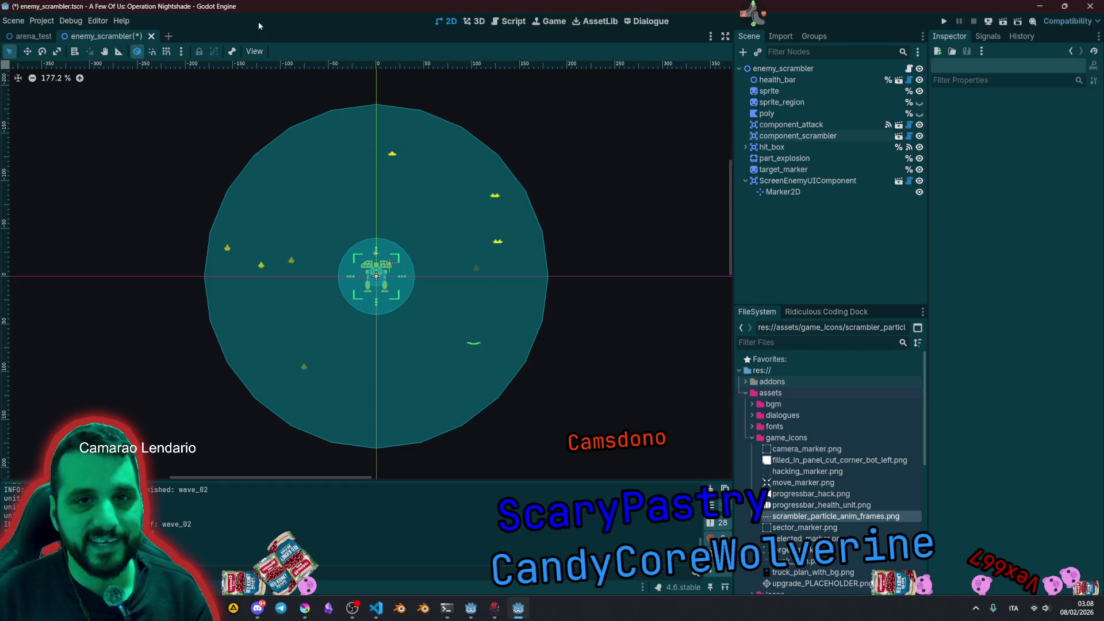
left_click(152, 36)
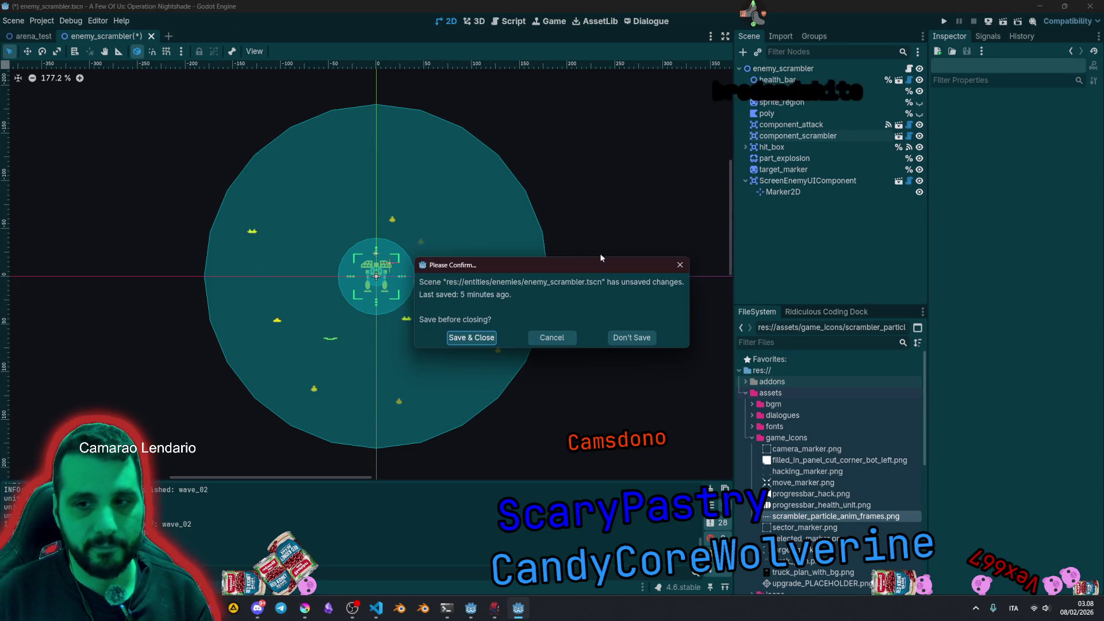
left_click(482, 341)
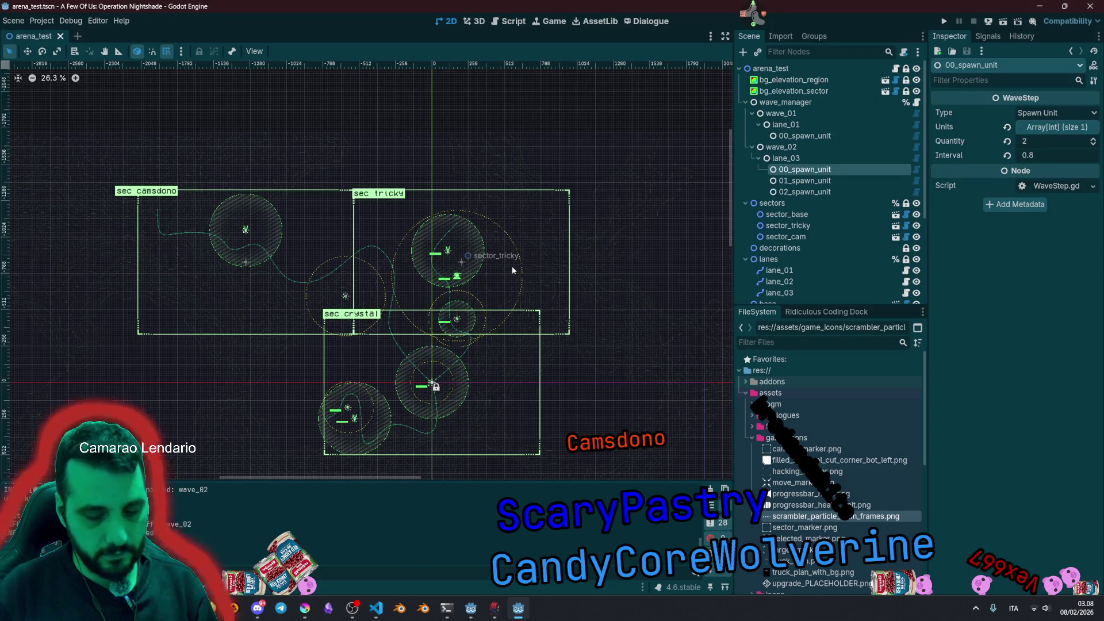
Reopen enemy_scrambler.tscn, raise component_scrambler's radius to 192.0, and open enemy_component_scrambler.
key("shift+alt+o")
type("scramb")
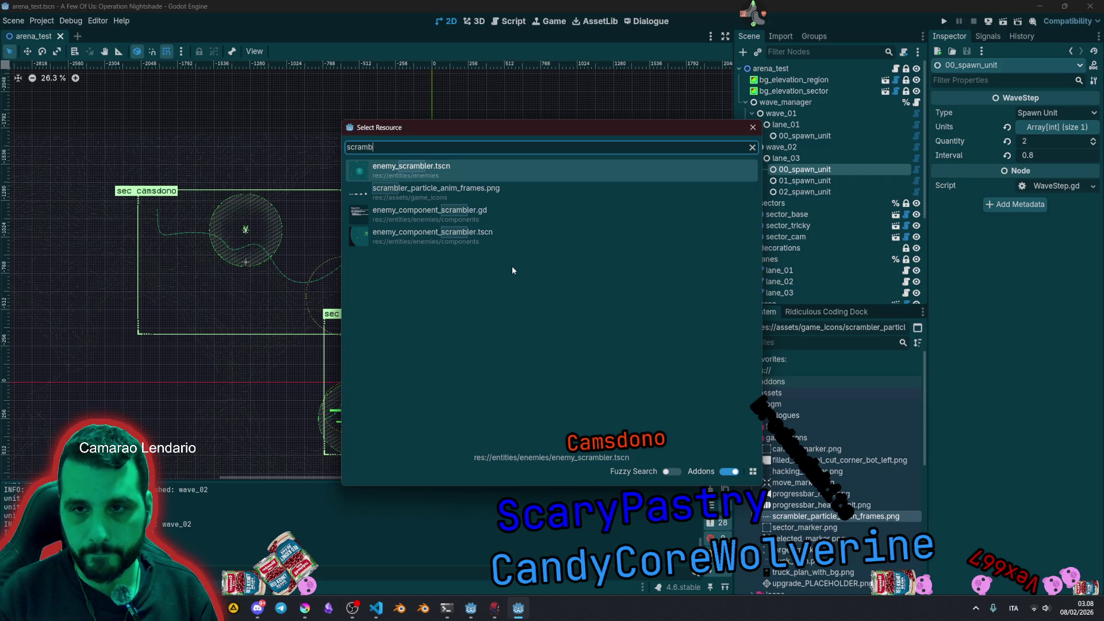
key("Return")
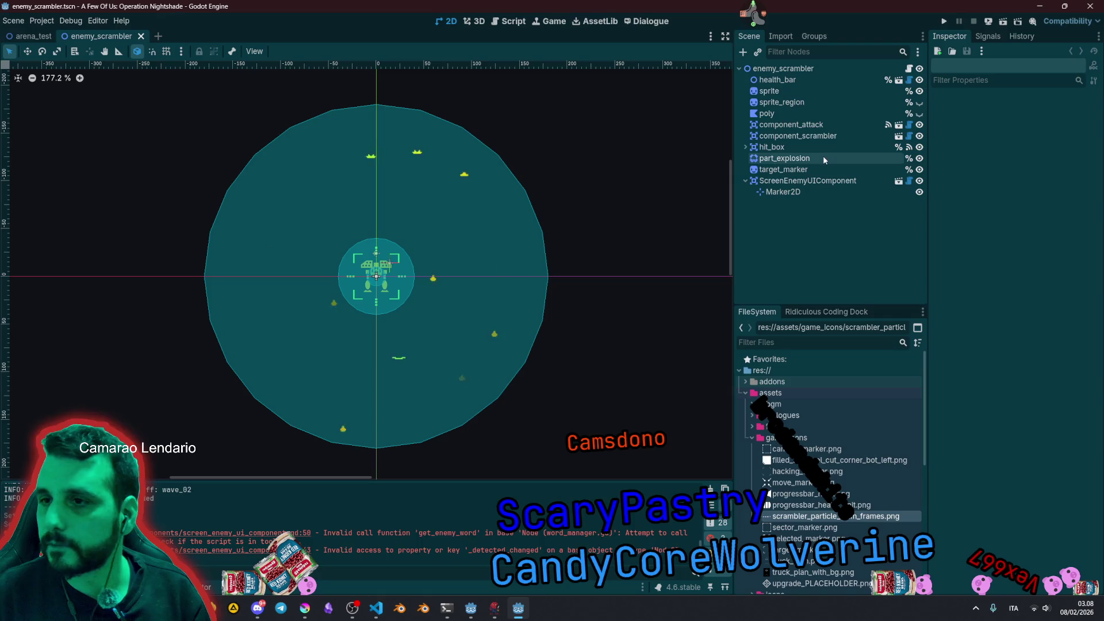
left_click(817, 137)
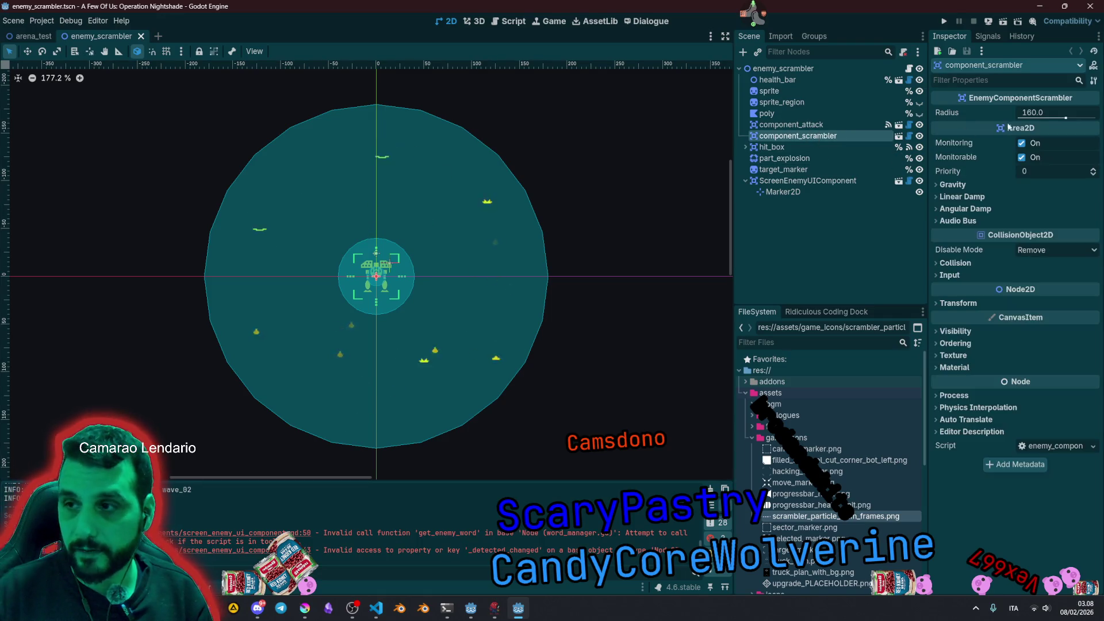
mouse_move(1067, 117)
left_mouse_down()
mouse_move(1089, 119)
mouse_move(1075, 118)
left_mouse_up()
left_click(919, 136)
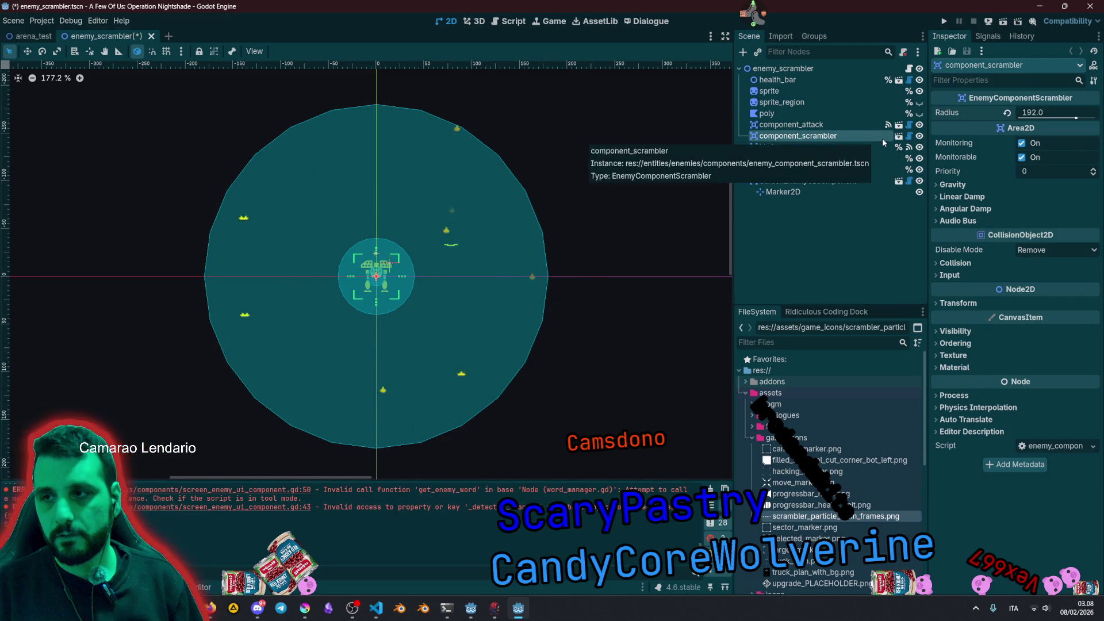
left_click(899, 136)
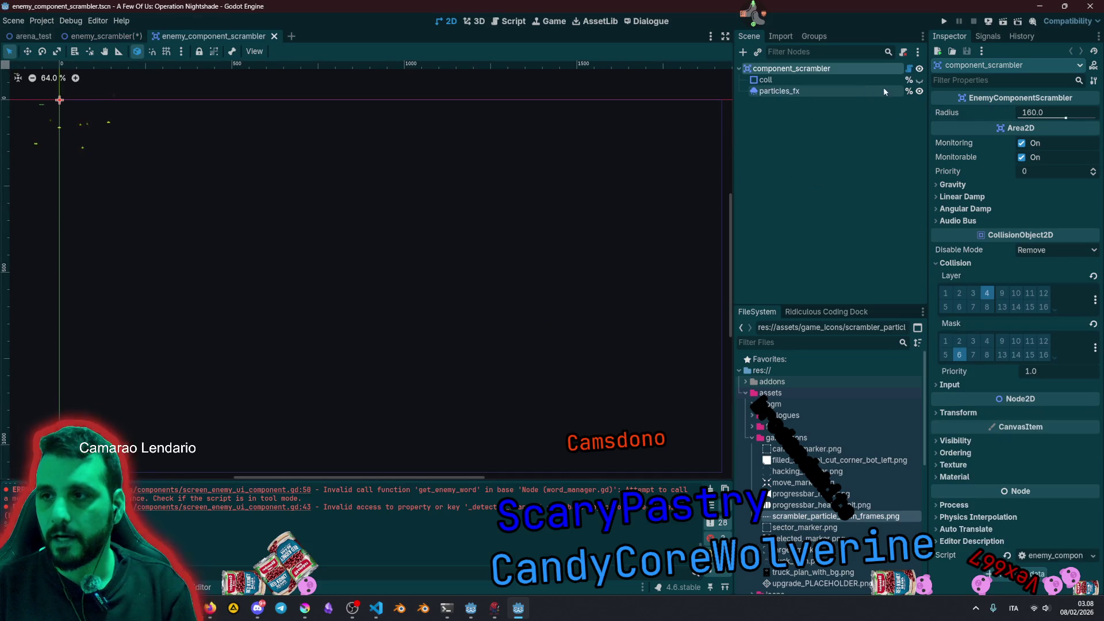
Save the enemy_component_scrambler scene.
left_click(643, 225)
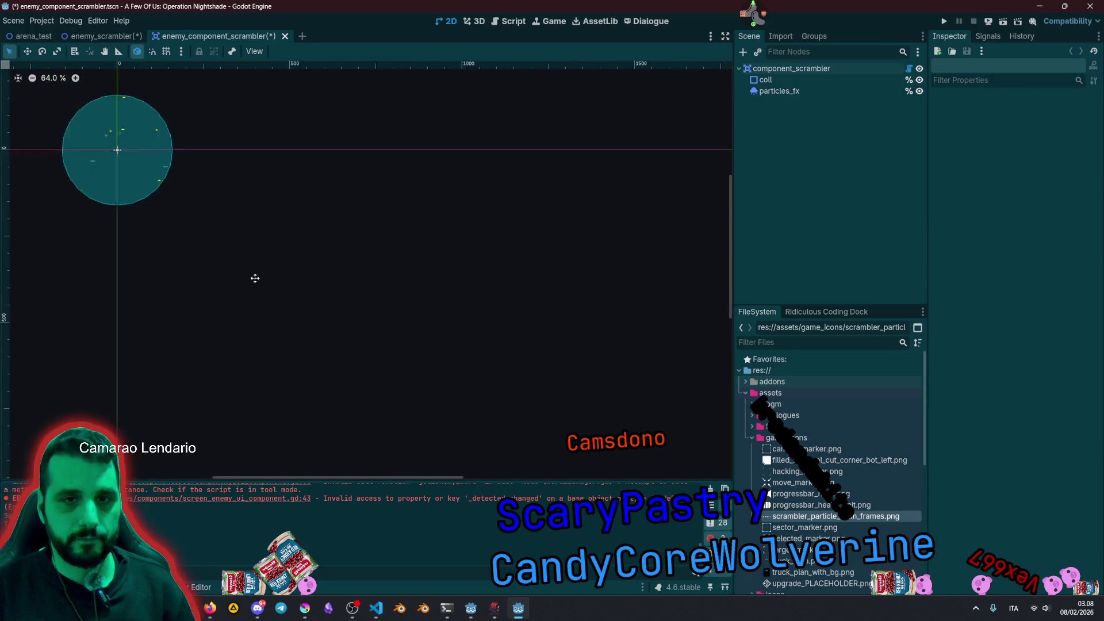
scroll(225, 220, "up", 5)
key("ctrl+s")
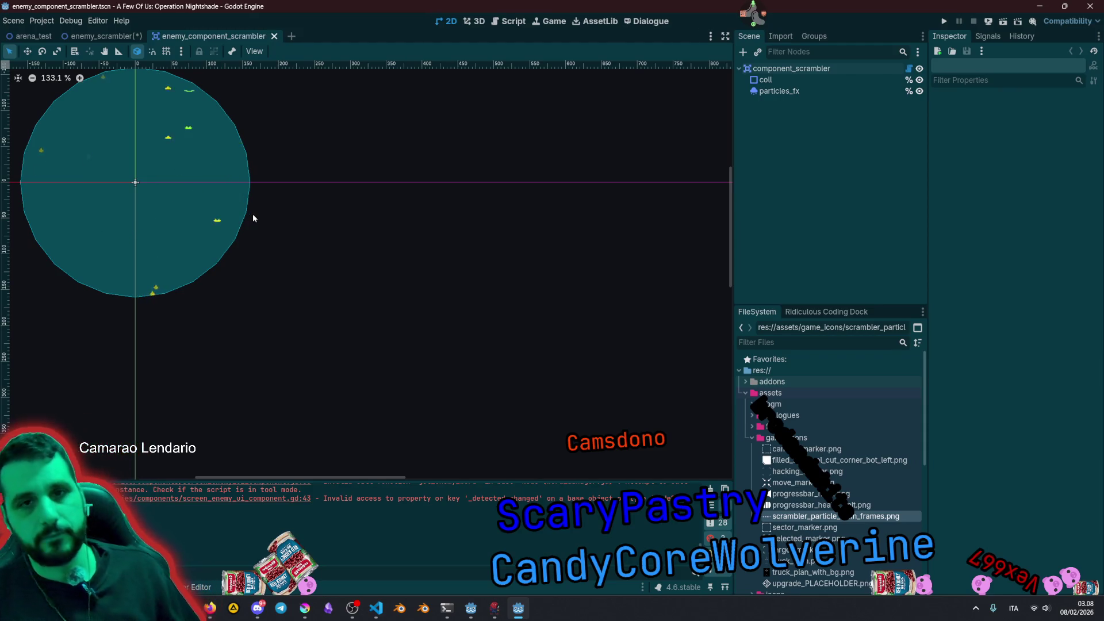
Reset enemy_scrambler's scrambler radius to default 160, save, and view the component diff in VS Code.
left_click(104, 36)
left_click(791, 125)
left_click(798, 136)
mouse_move(1076, 118)
left_mouse_down()
mouse_move(1028, 118)
mouse_move(1089, 119)
mouse_move(1052, 121)
left_mouse_up()
left_click(1010, 113)
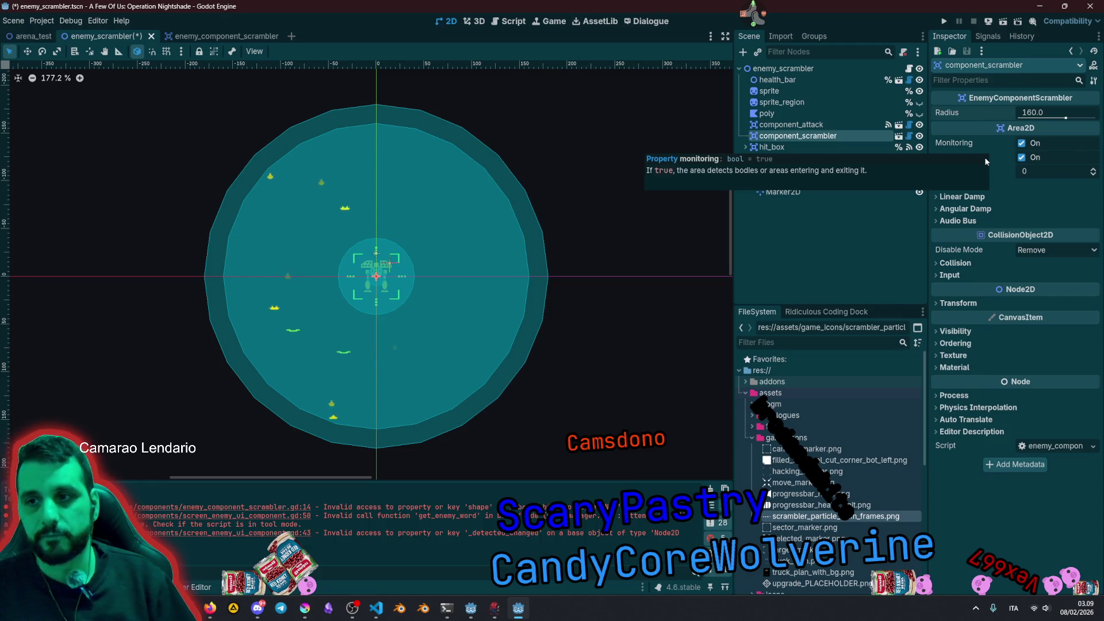
left_click(815, 250)
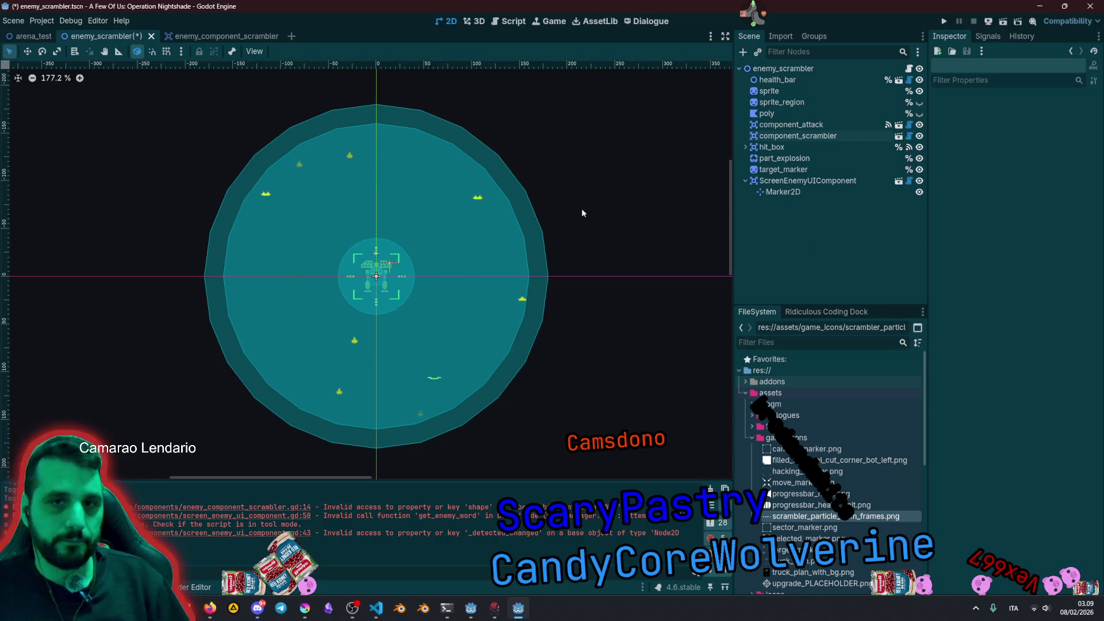
key("ctrl+s")
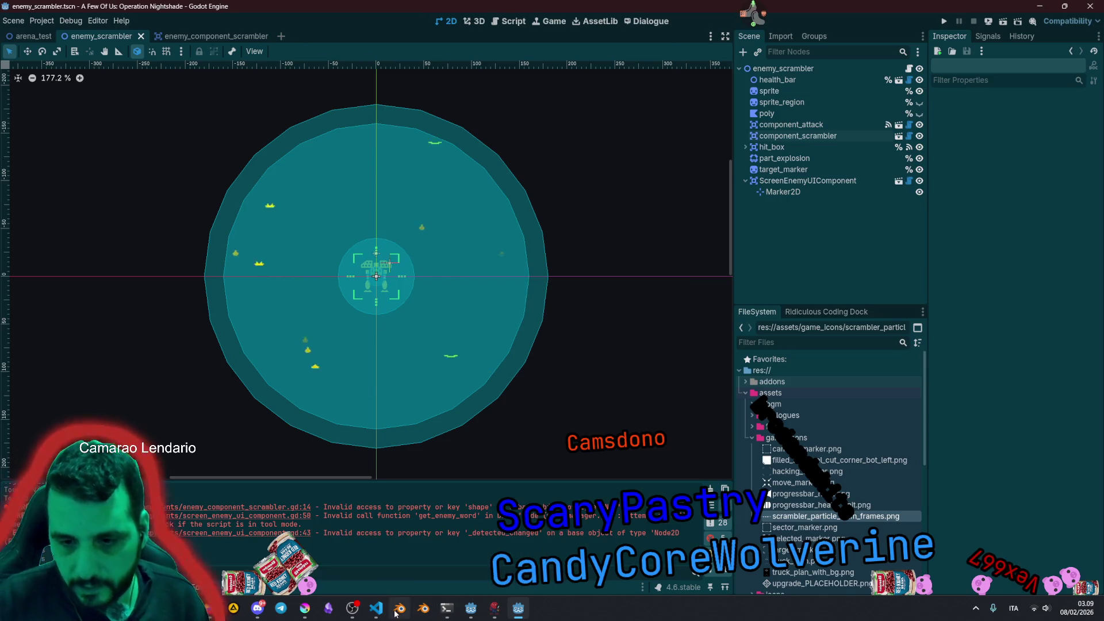
left_click(377, 608)
left_click(116, 169)
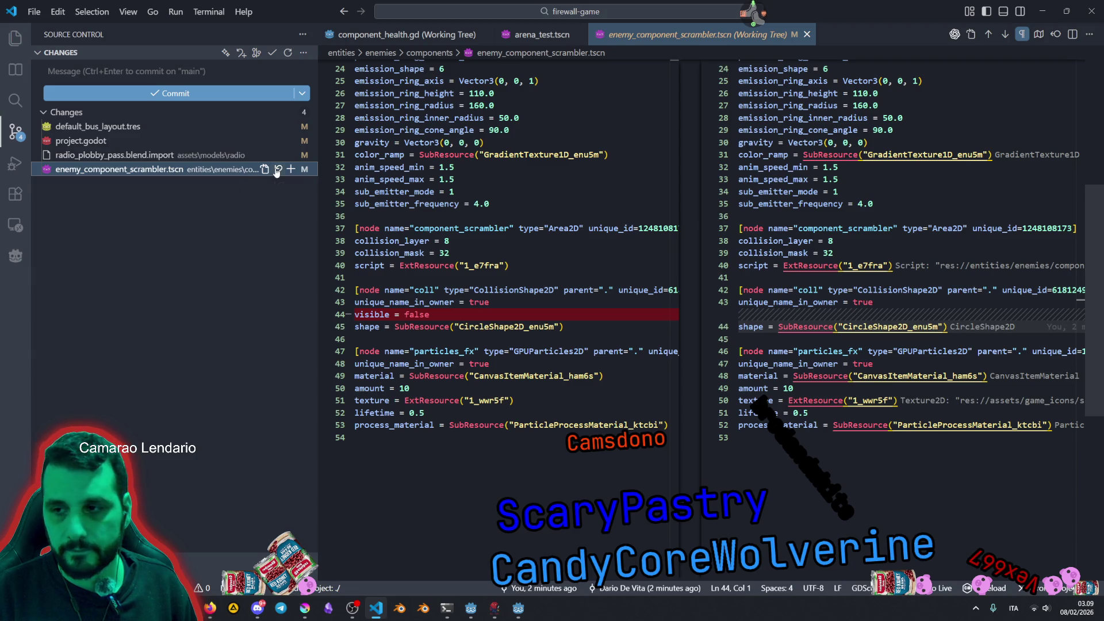
Close the enemy_component_scrambler and enemy_scrambler scene tabs in Godot.
left_click(517, 610)
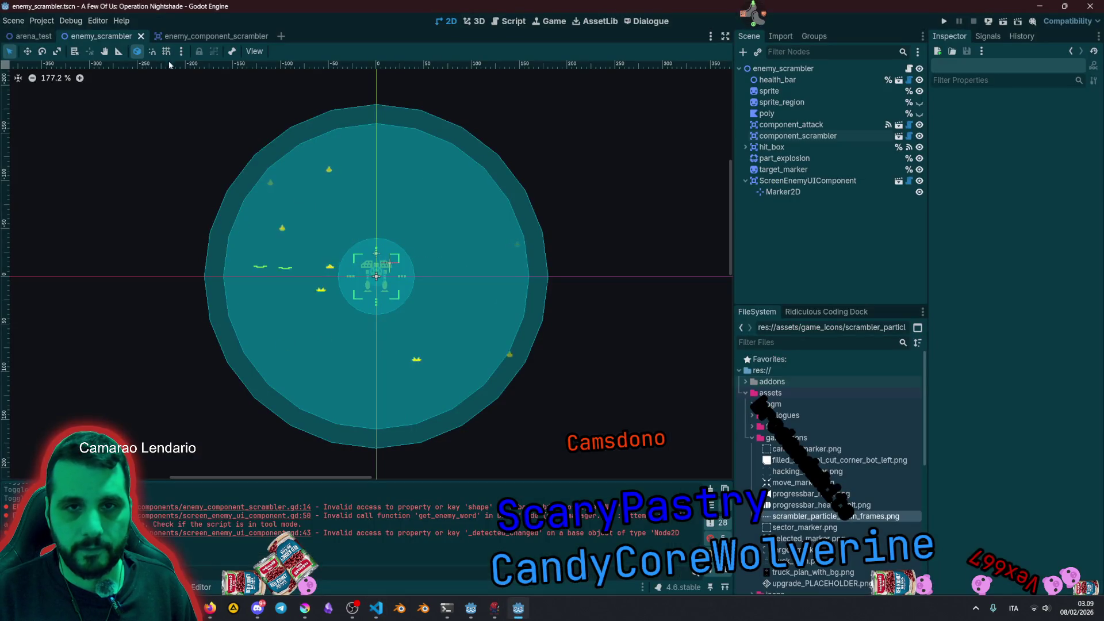
left_click(186, 38)
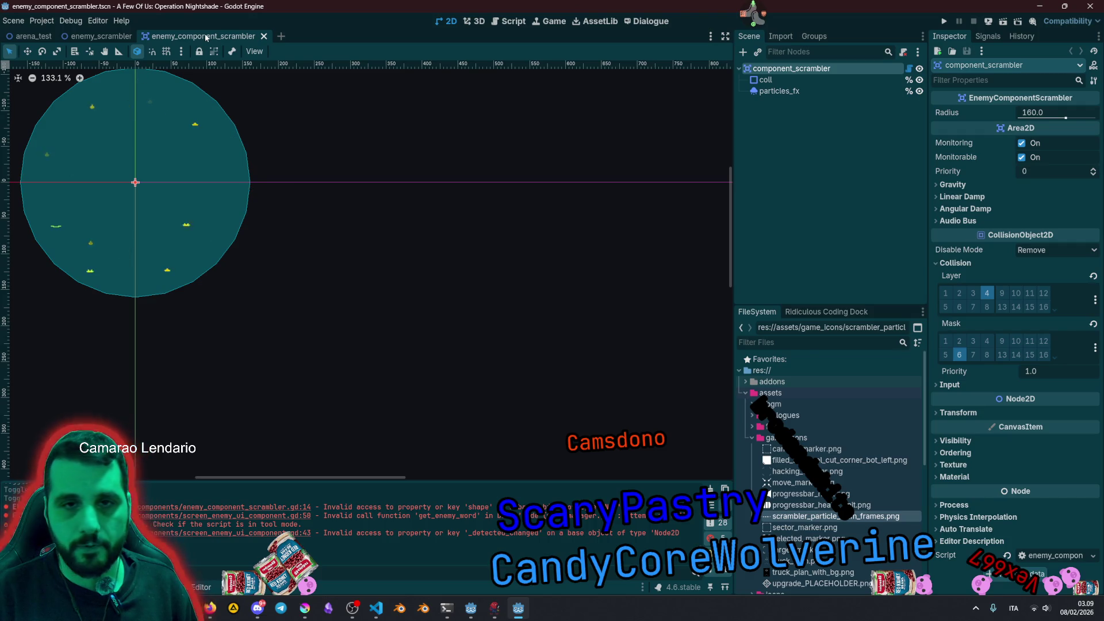
middle_click(206, 38)
middle_click(98, 39)
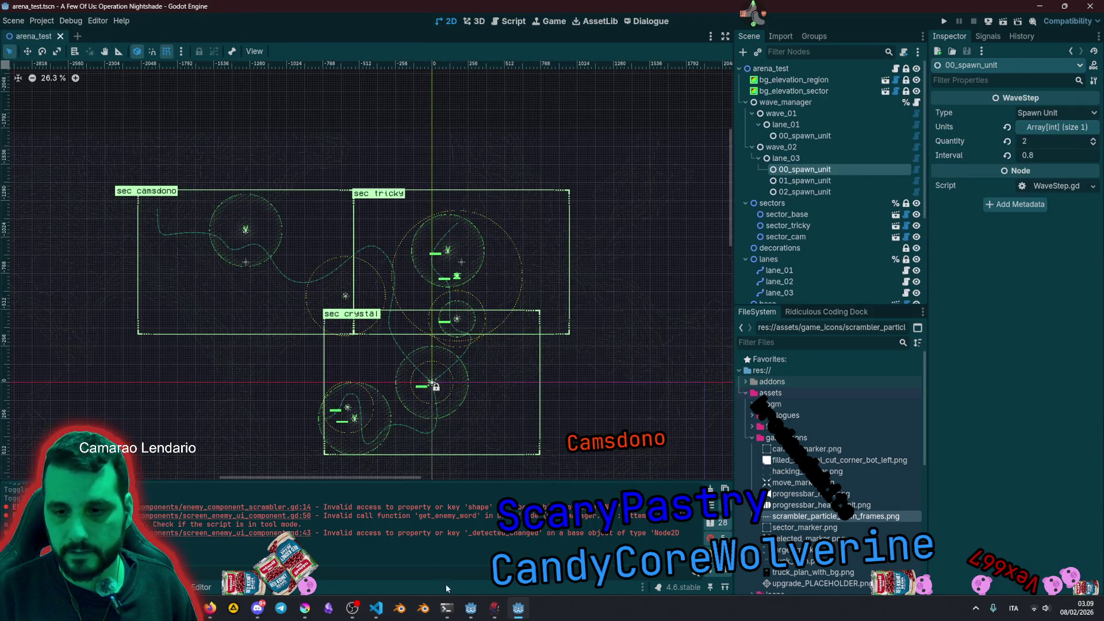
Commit enemy_component_scrambler.tscn as 'chore: make the scrambler area visible' and return to Godot.
left_click(376, 610)
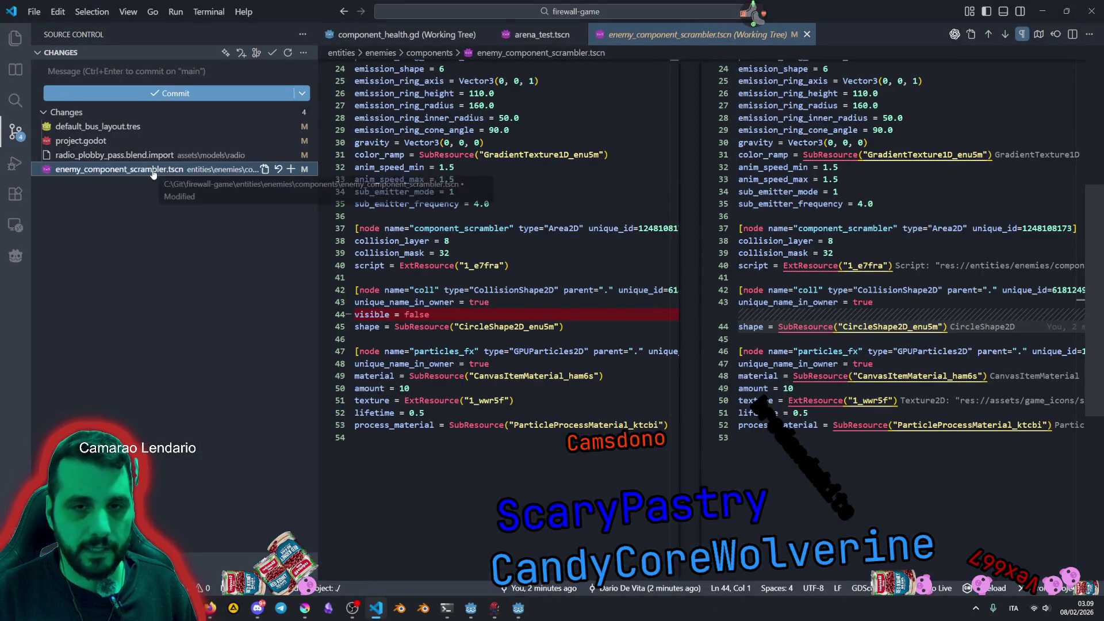
left_click(290, 169)
left_click(143, 70)
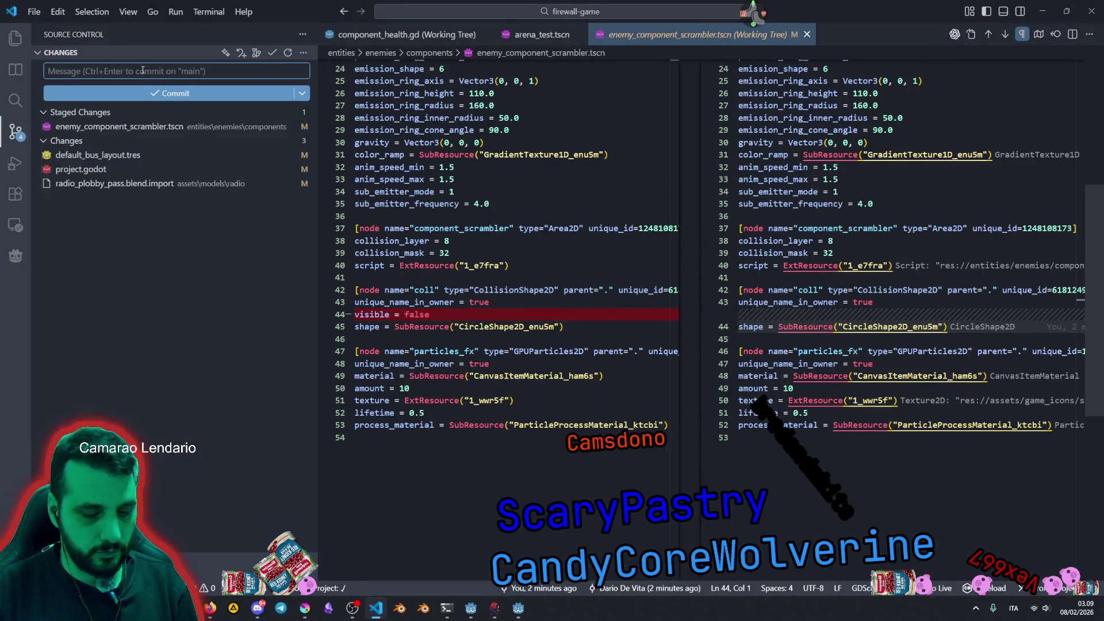
type("chore: make the scrambler area visible")
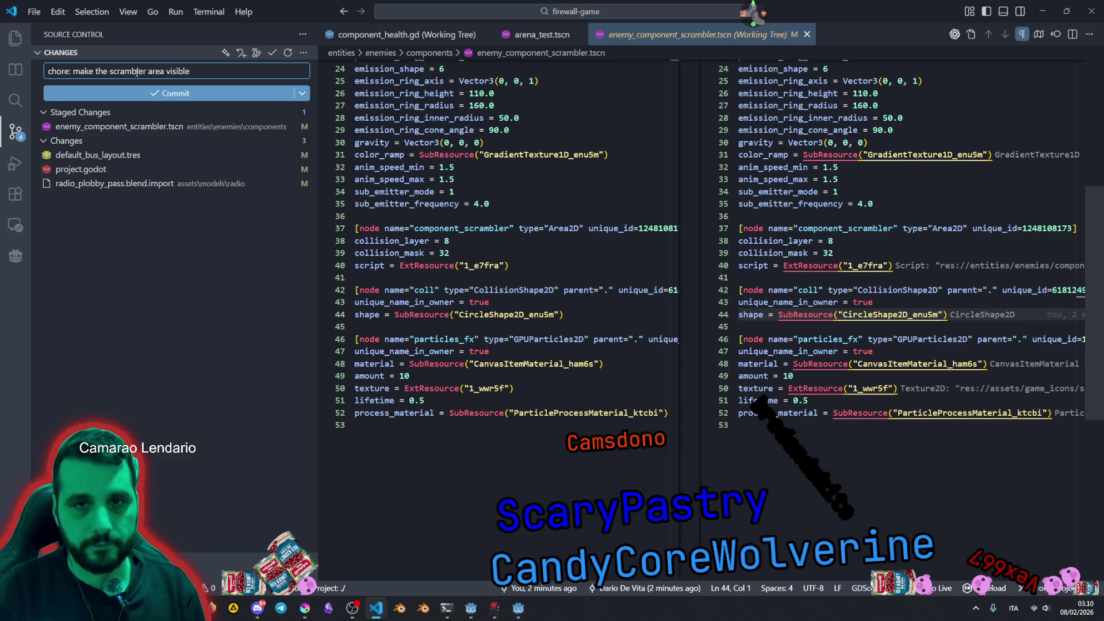
left_click(170, 88)
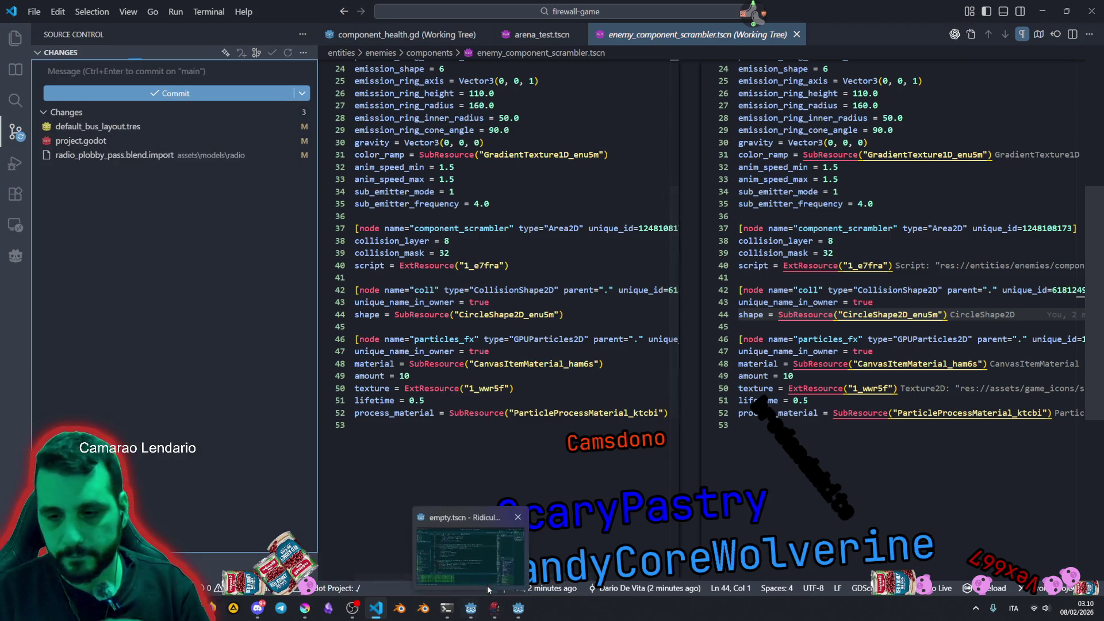
mouse_move(519, 607)
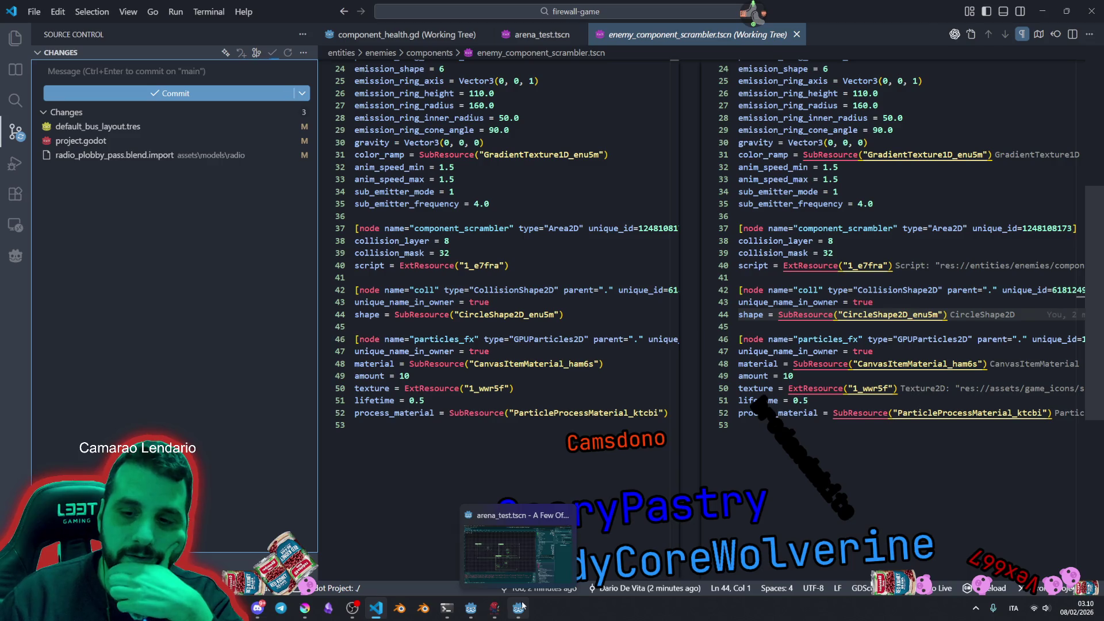
left_click(520, 606)
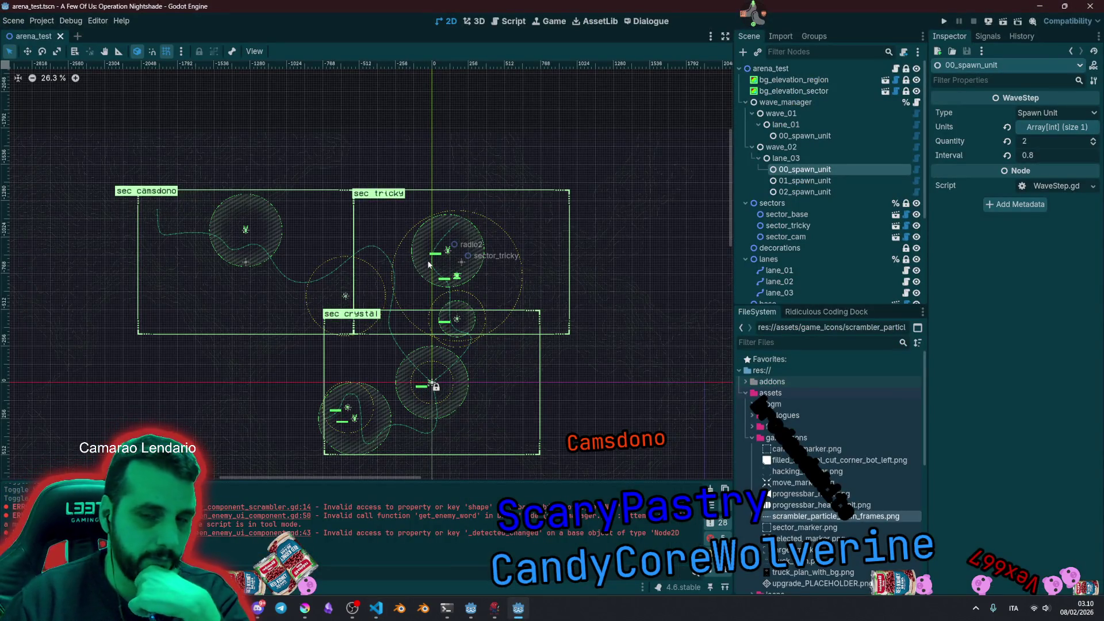
mouse_move(805, 450)
left_mouse_down()
mouse_move(653, 376)
mouse_move(774, 405)
mouse_move(802, 452)
left_mouse_up()
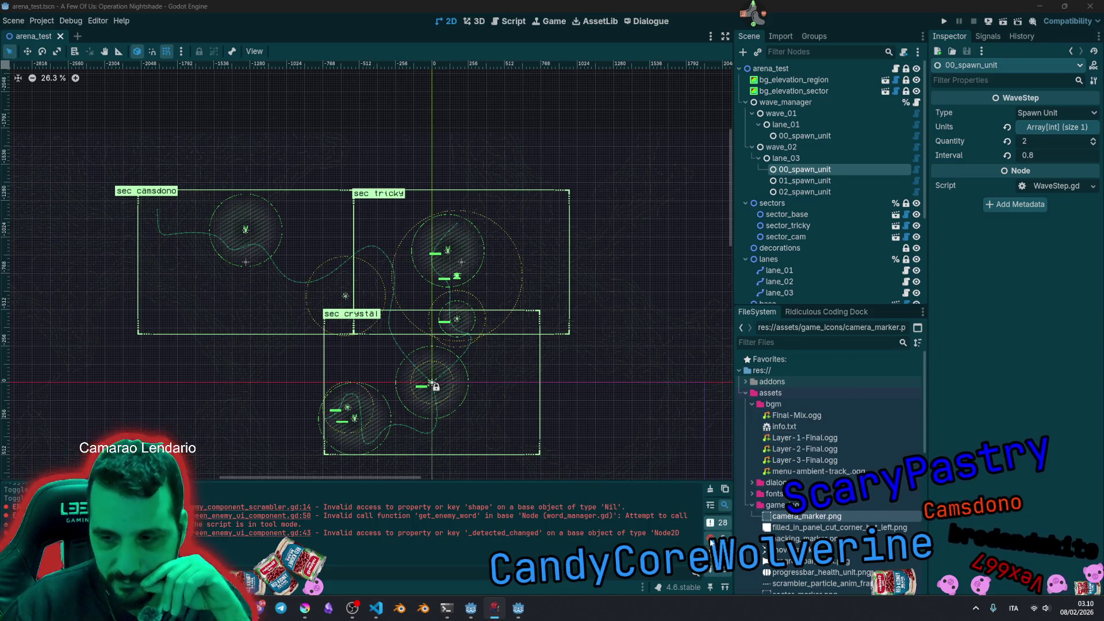
scroll(433, 263, "down", 3)
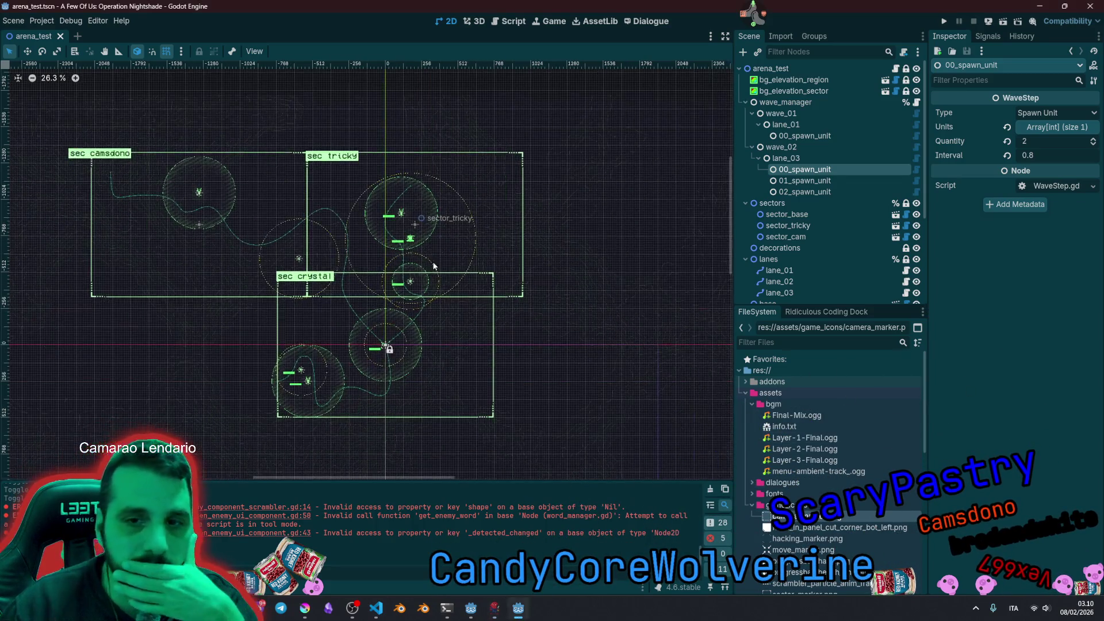
scroll(432, 263, "up", 3)
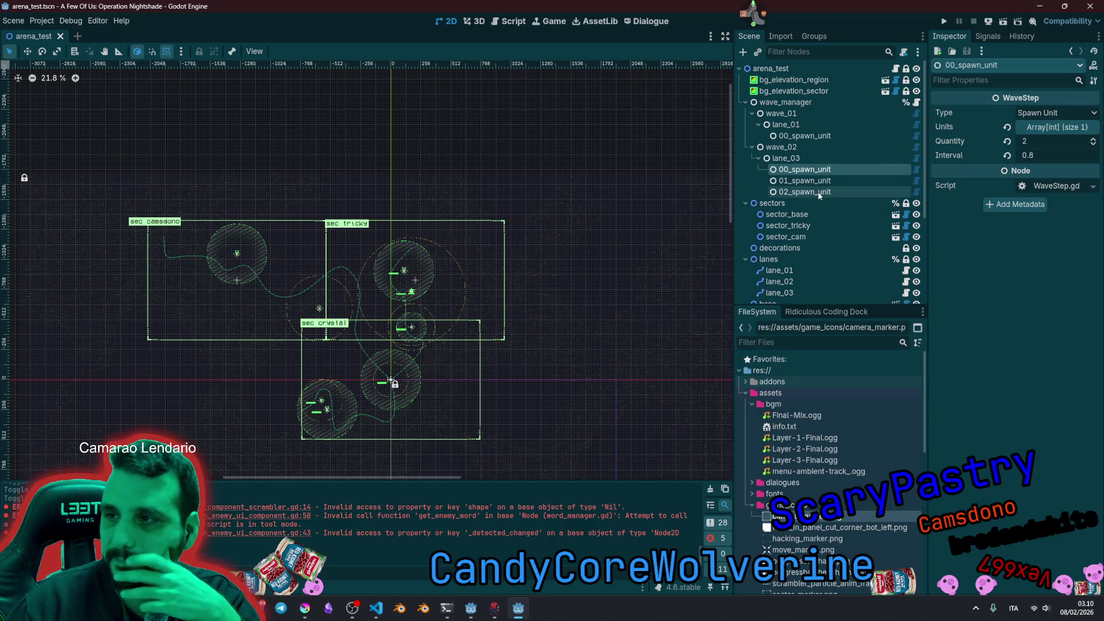
Set 01_spawn_unit's Interval to 0.8, comparing it with the 02 and 00 spawn steps.
left_click(820, 193)
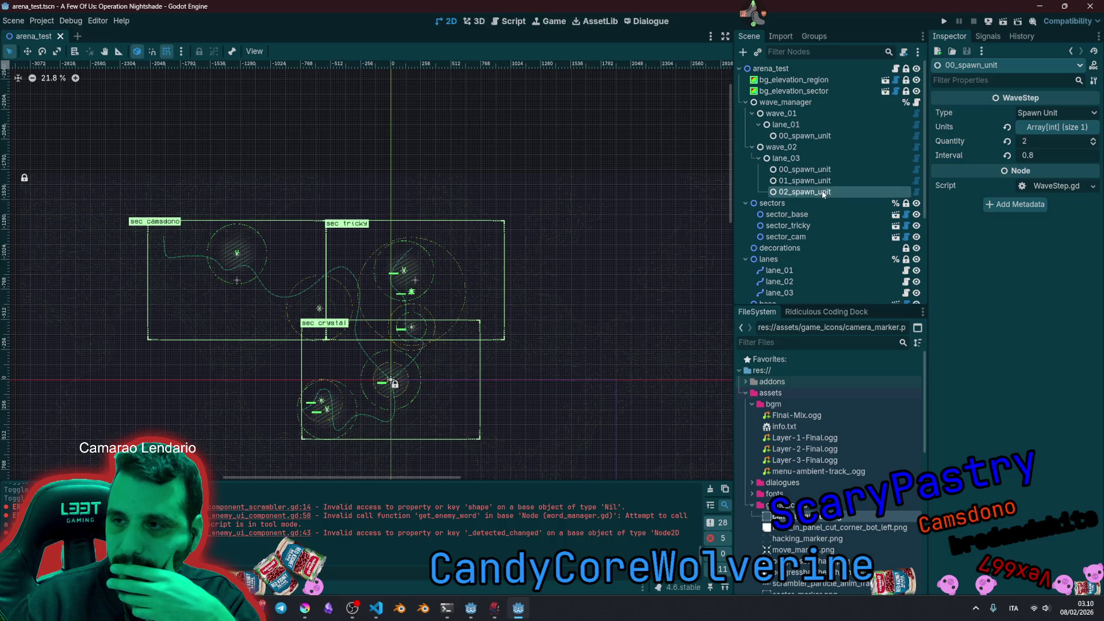
left_click(825, 183)
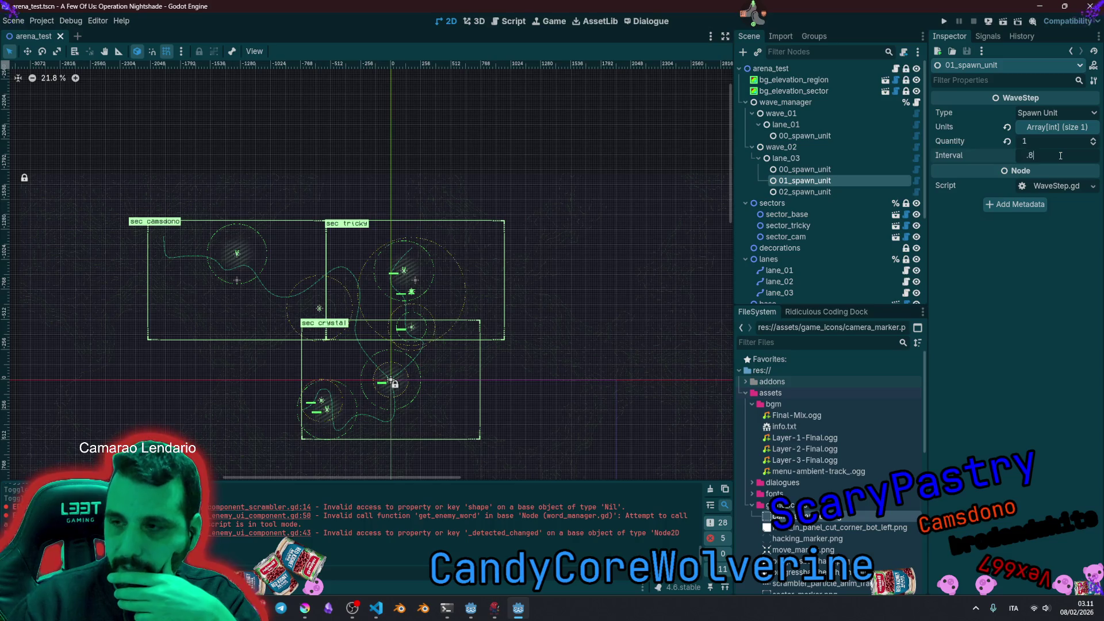
key("Return")
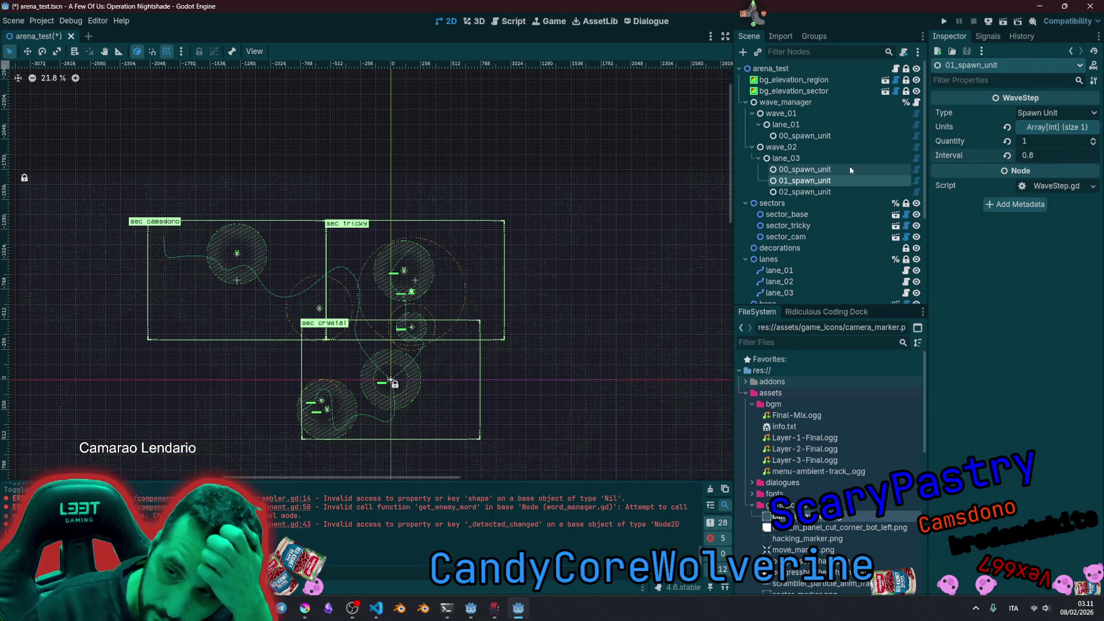
left_click(850, 167)
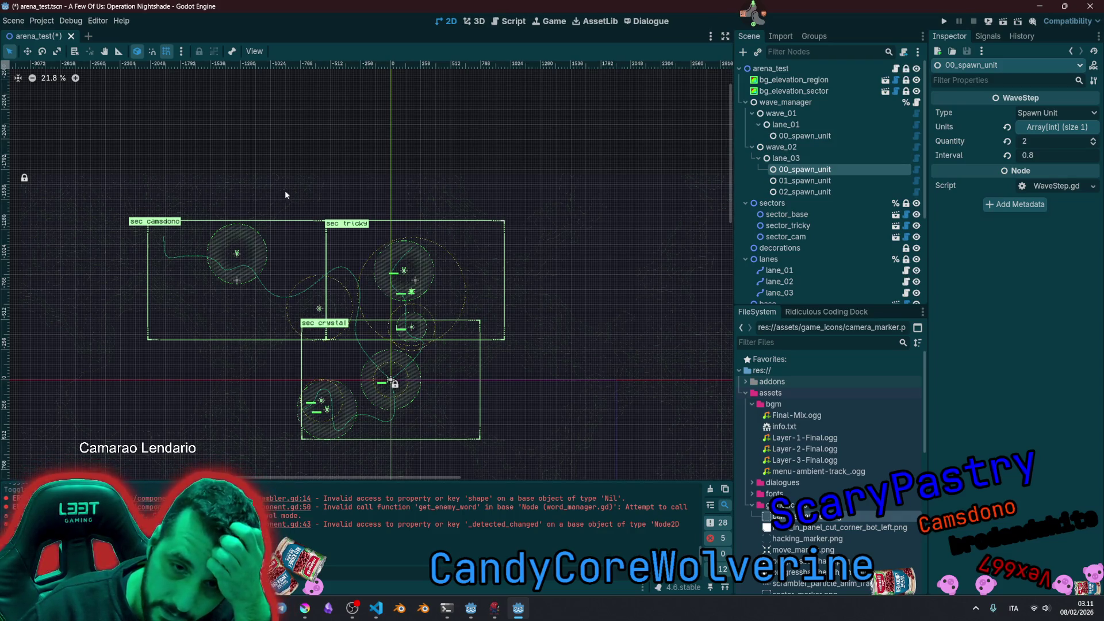
Save the arena_test scene and switch to the Brave browser.
left_click(287, 167)
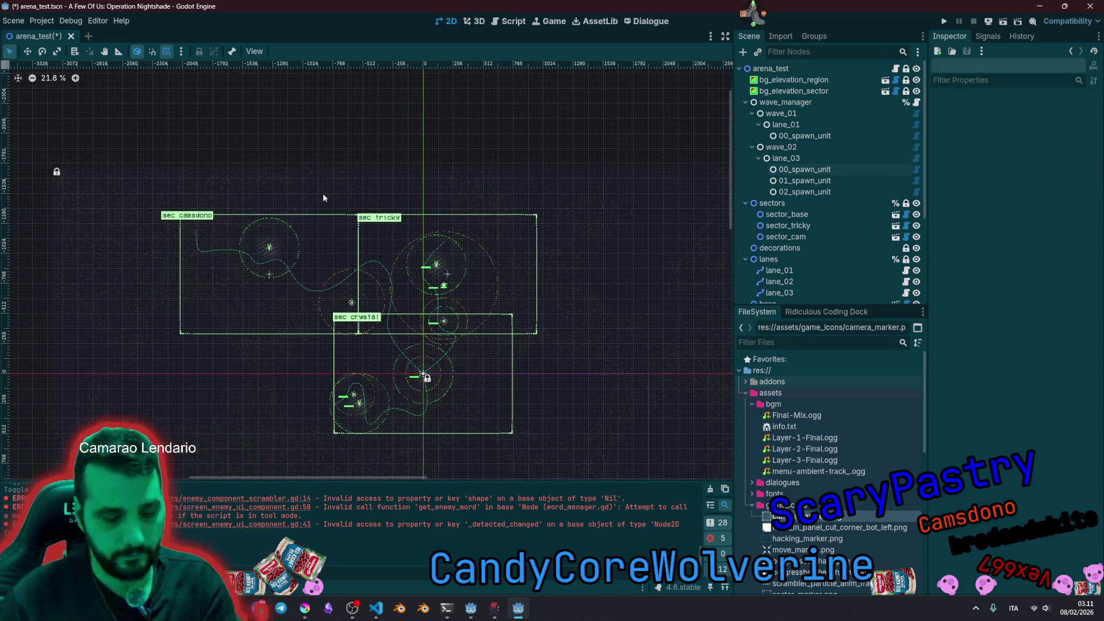
key("ctrl+s")
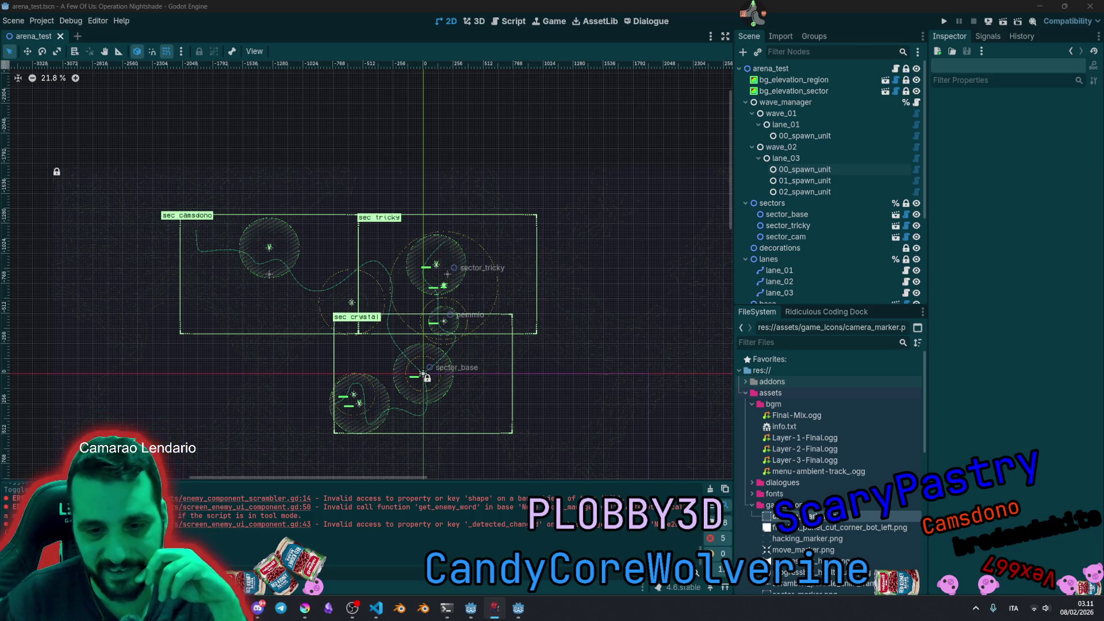
key("alt+Tab")
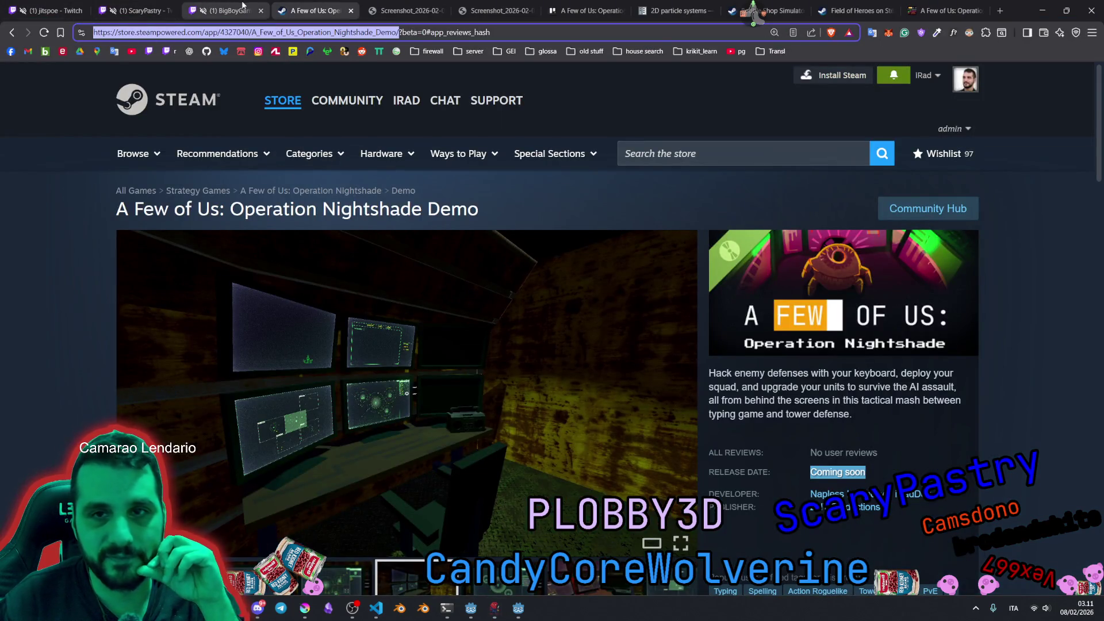
From Twitch's Followed Channels, open a streamer's channel in a new tab and expand the list.
left_click(245, 6)
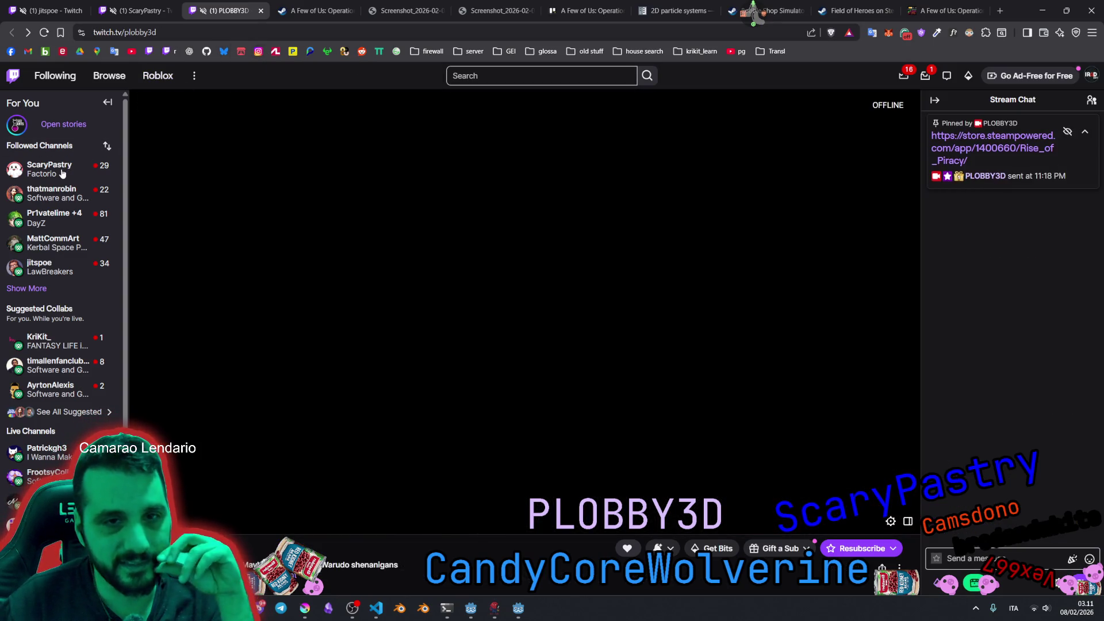
mouse_move(36, 180)
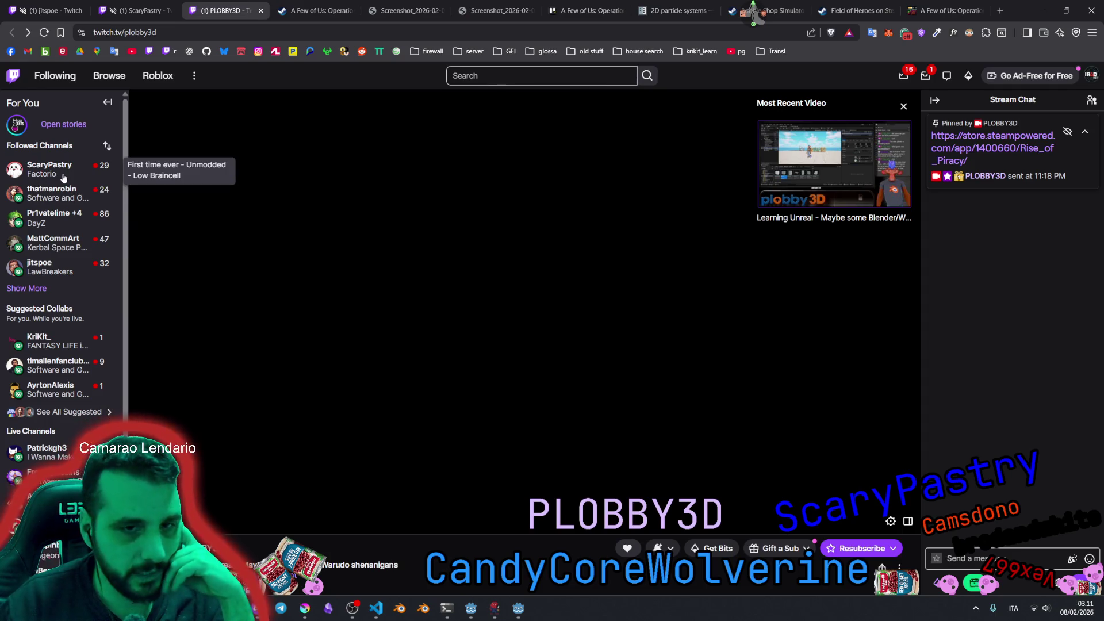
middle_click(35, 195)
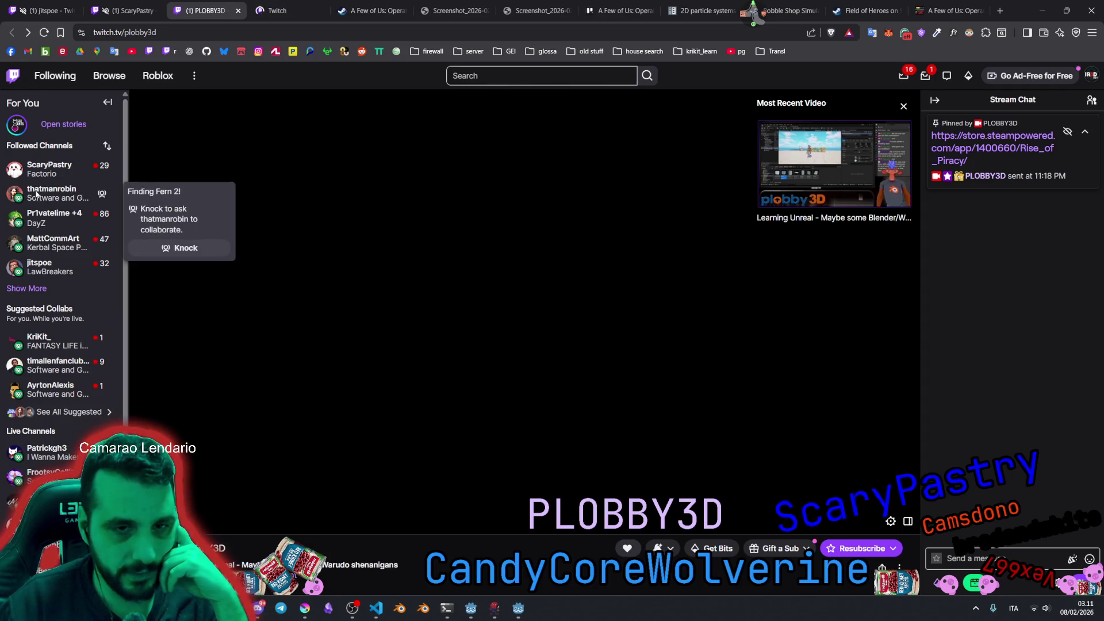
left_click(38, 287)
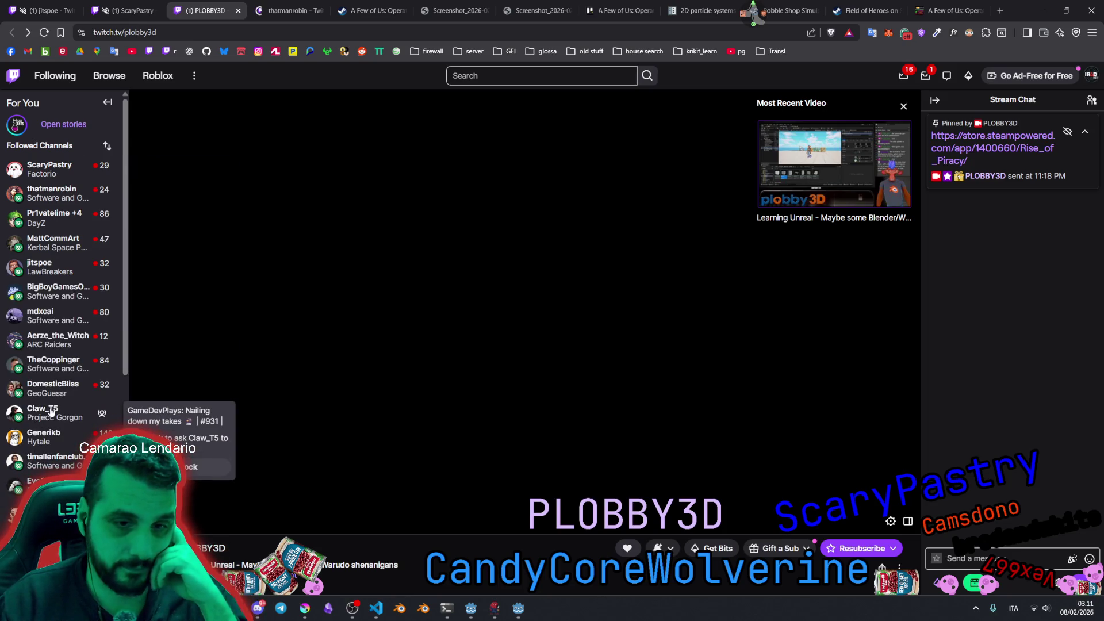
scroll(74, 435, "down", 1)
scroll(51, 236, "up", 1)
View the newly opened channel, then bring up that streamer in the Twitch user-info tool.
mouse_move(49, 227)
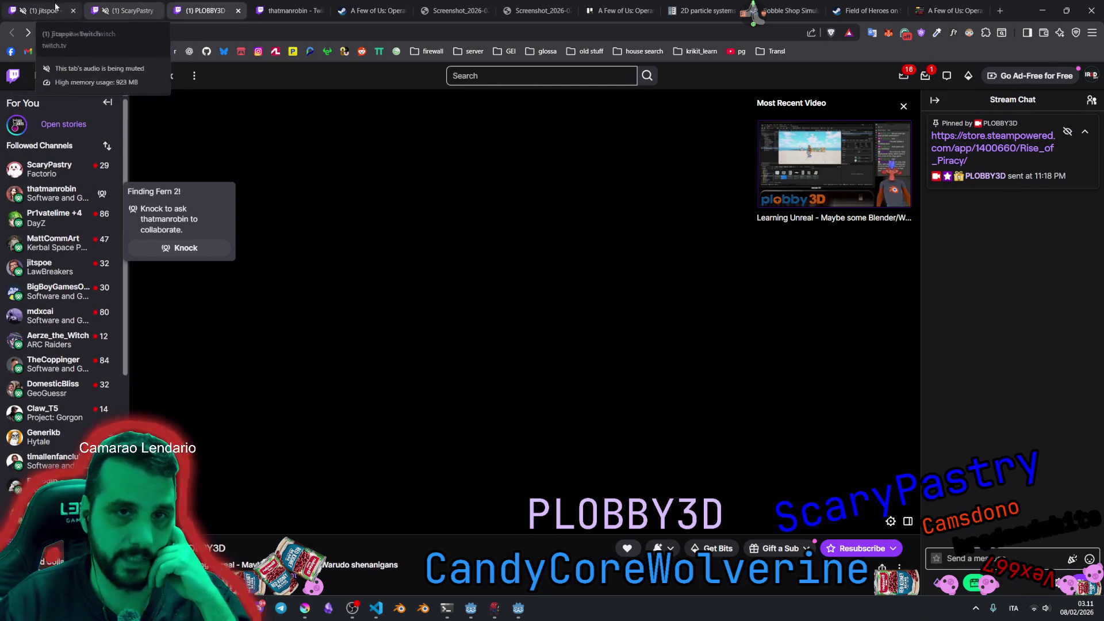
left_click(283, 7)
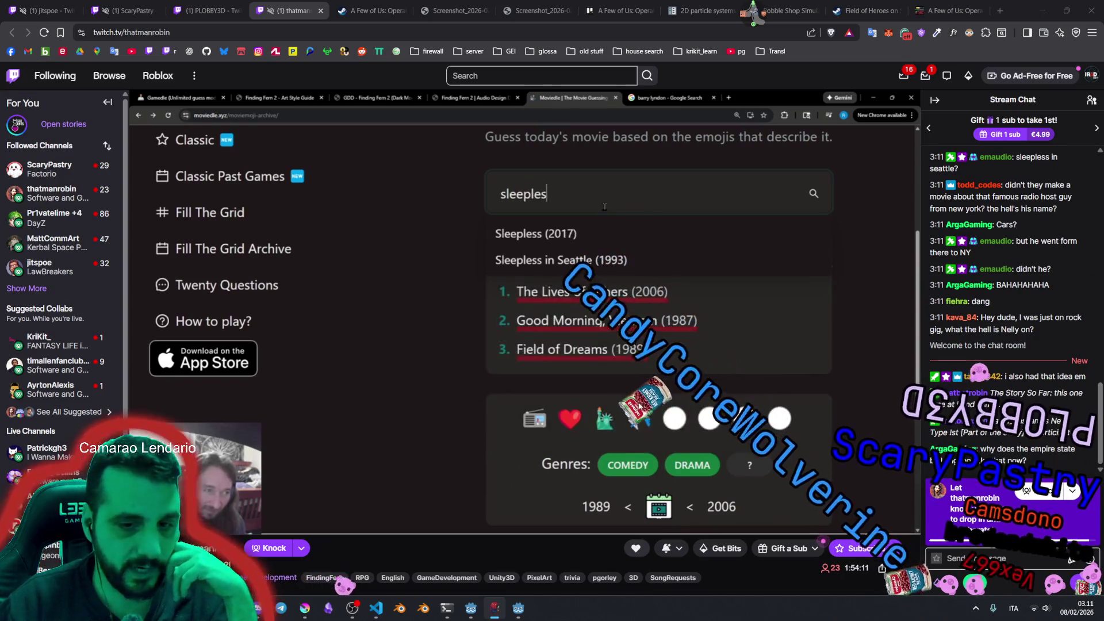
left_click(744, 43)
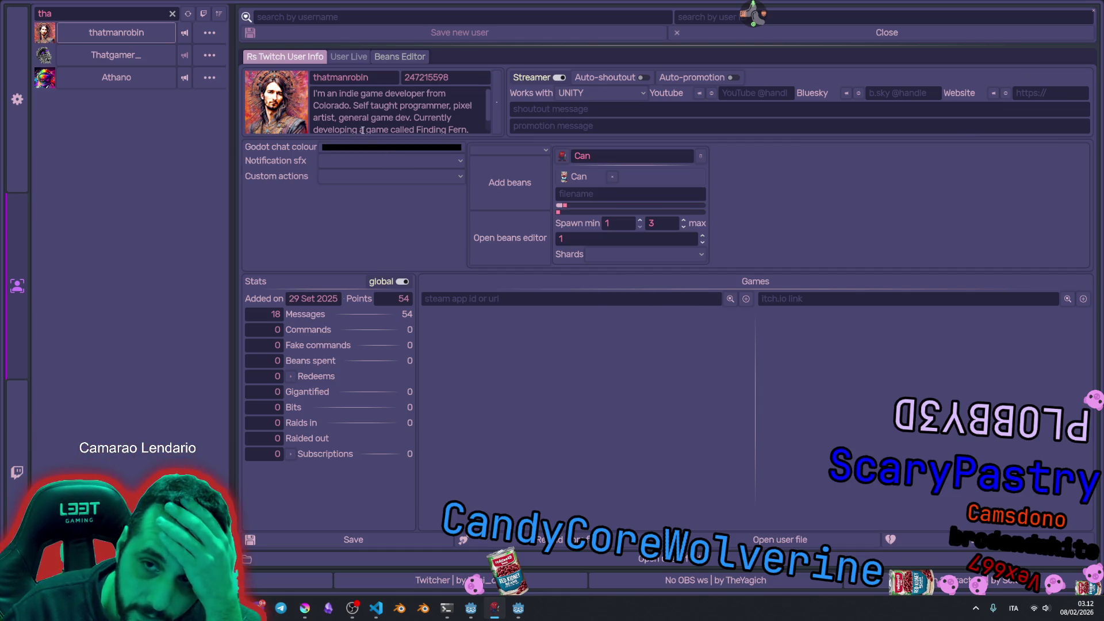
Open the streamer's Finding Fern Steam page in a new tab and copy its app ID 2310230.
left_click(1094, 7)
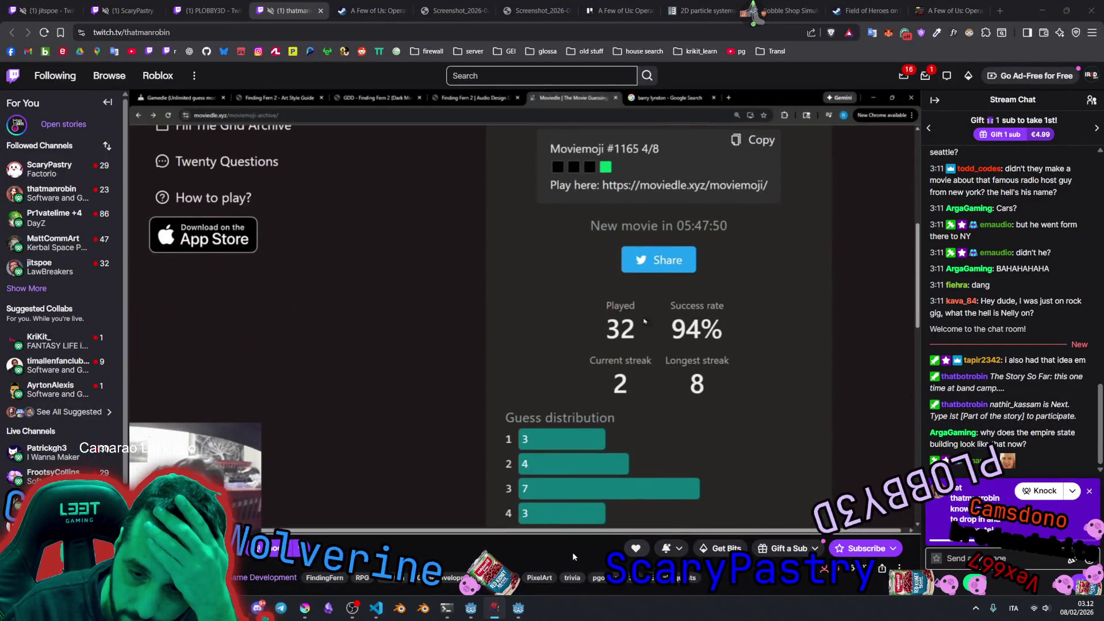
scroll(575, 541, "down", 3)
scroll(656, 424, "down", 2)
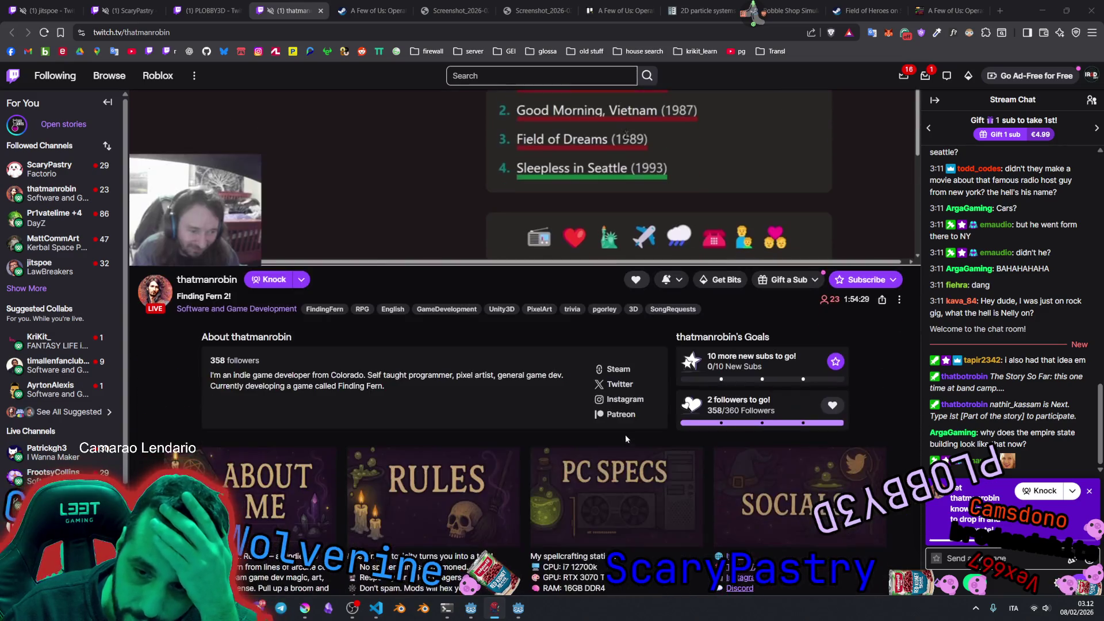
middle_click(625, 370)
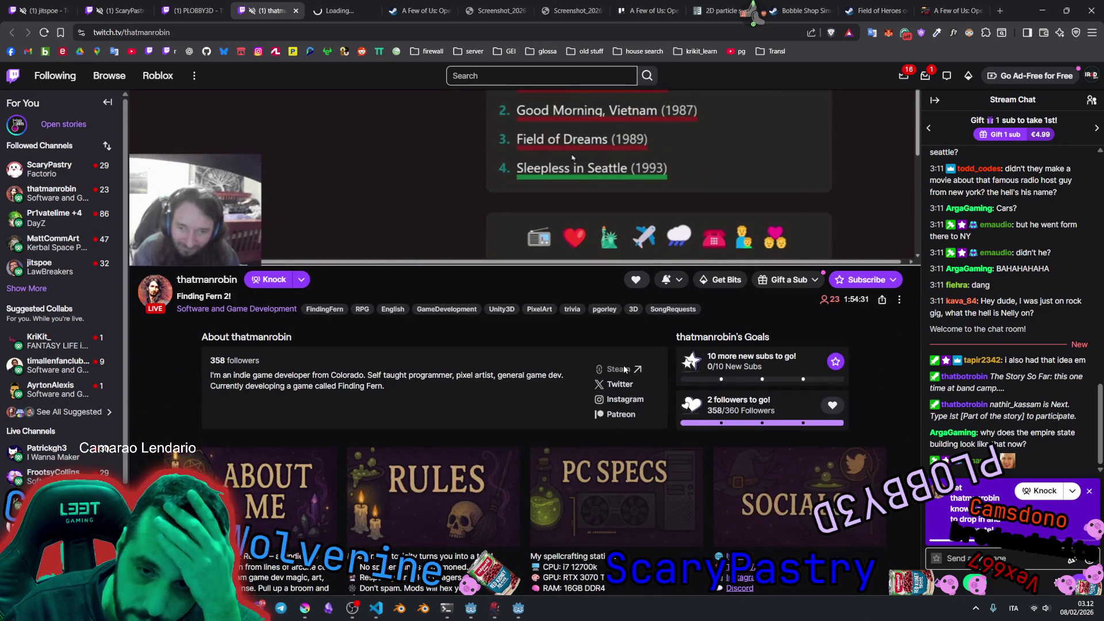
left_click(329, 9)
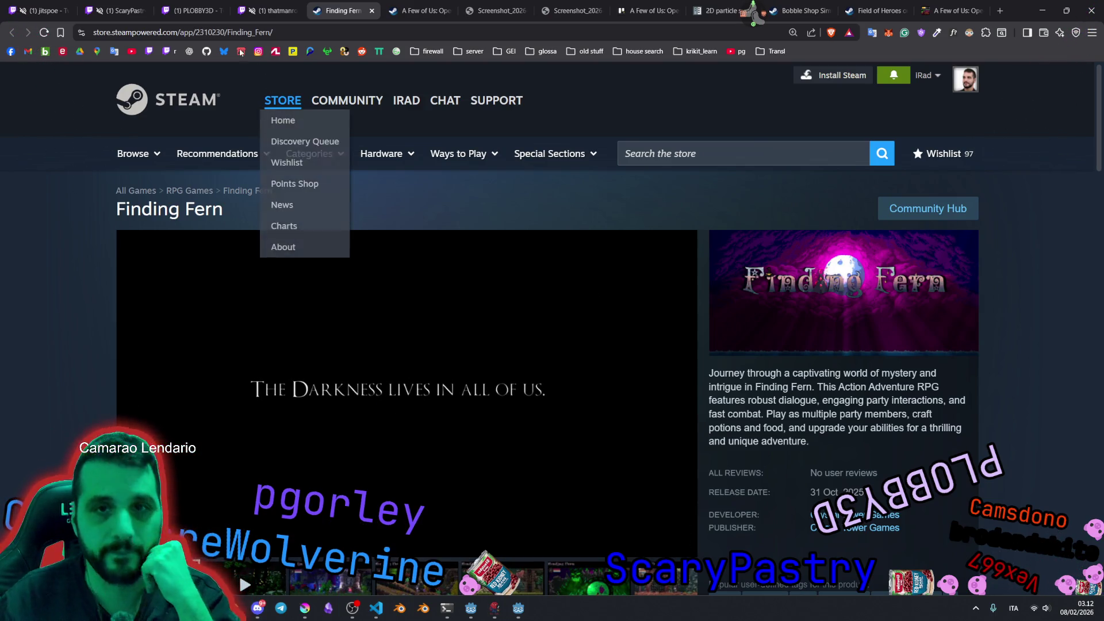
double_click(235, 33)
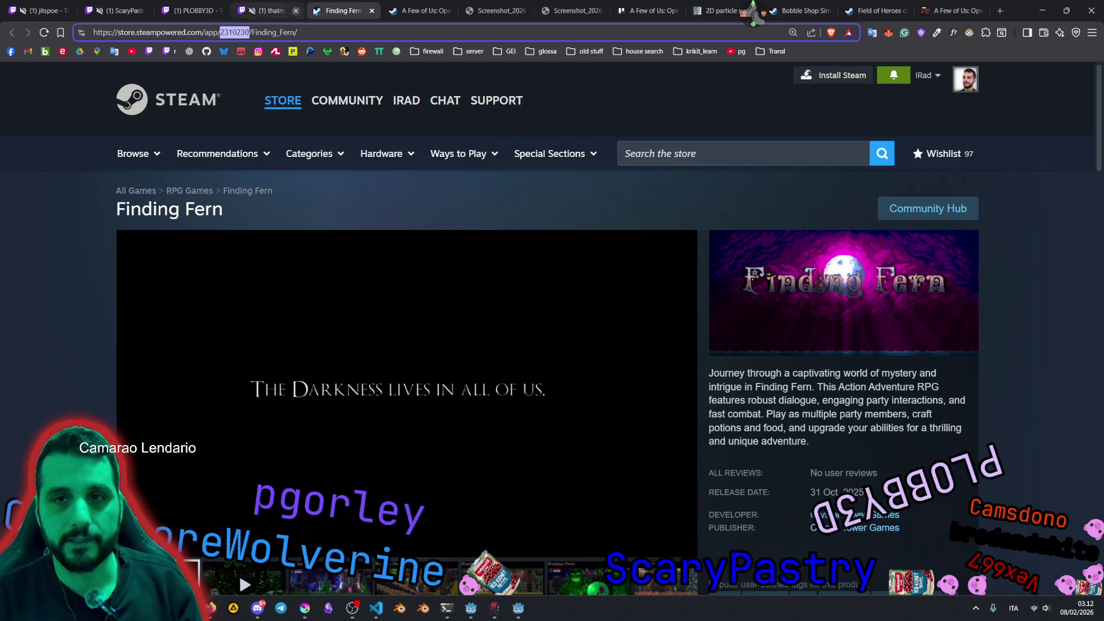
Close that tab, return to the user-info tool, and open Finding Fern's store page from the games list.
left_click(372, 10)
left_click(491, 613)
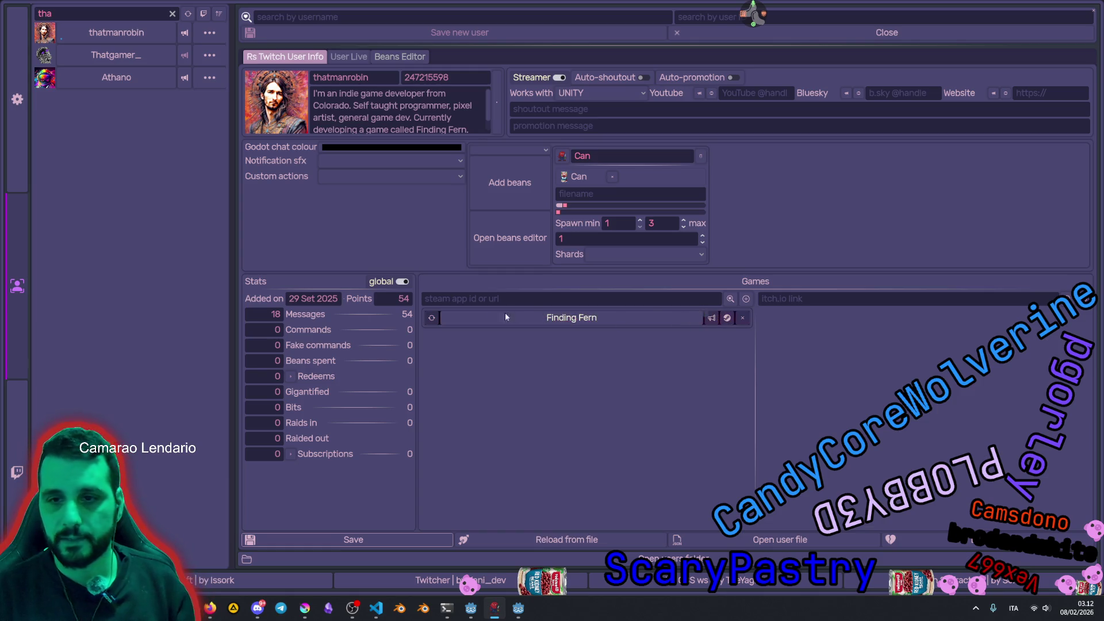
left_click(727, 318)
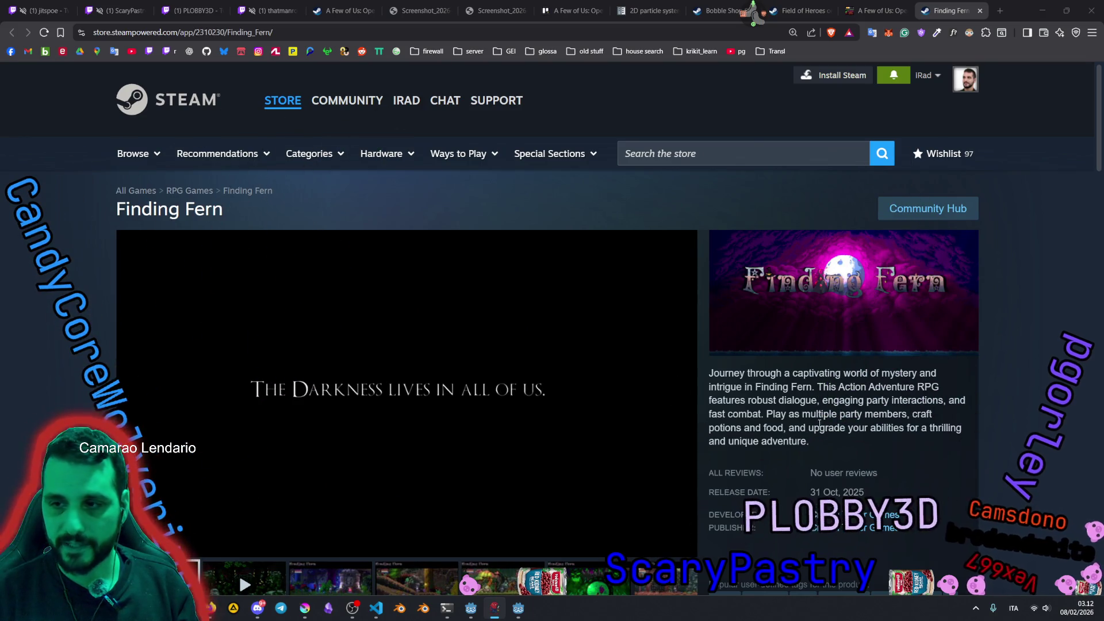
scroll(876, 318, "down", 2)
Skim the Finding Fern store page and trailer, then go to the arena-shooter stream tab.
left_click_drag(843, 281, 857, 318)
left_click(857, 318)
scroll(503, 351, "down", 2)
scroll(503, 351, "up", 3)
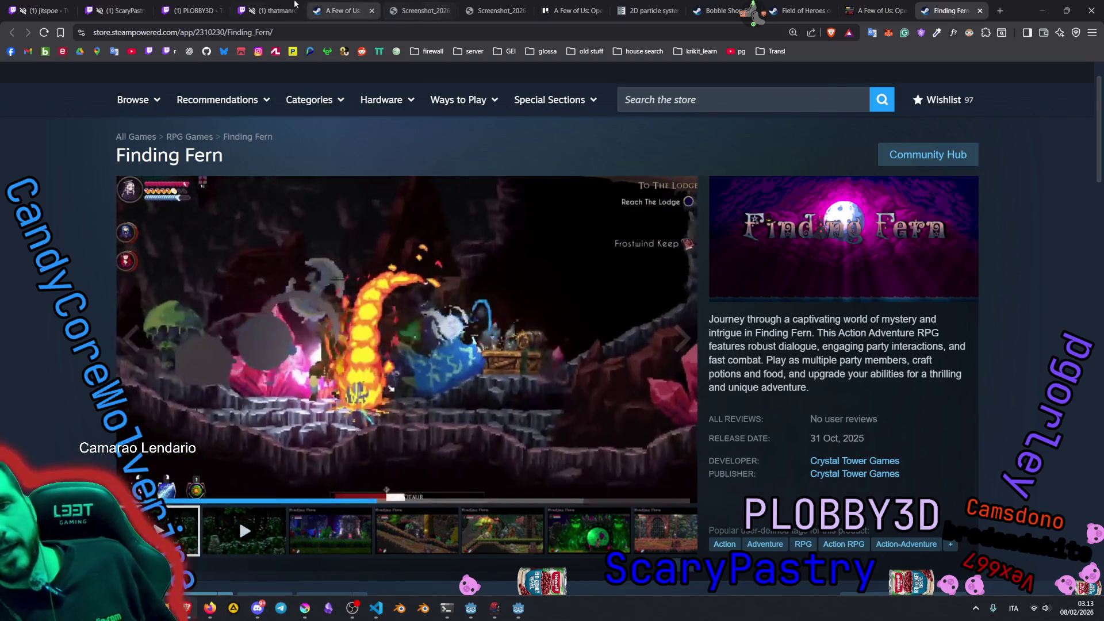
left_click(38, 7)
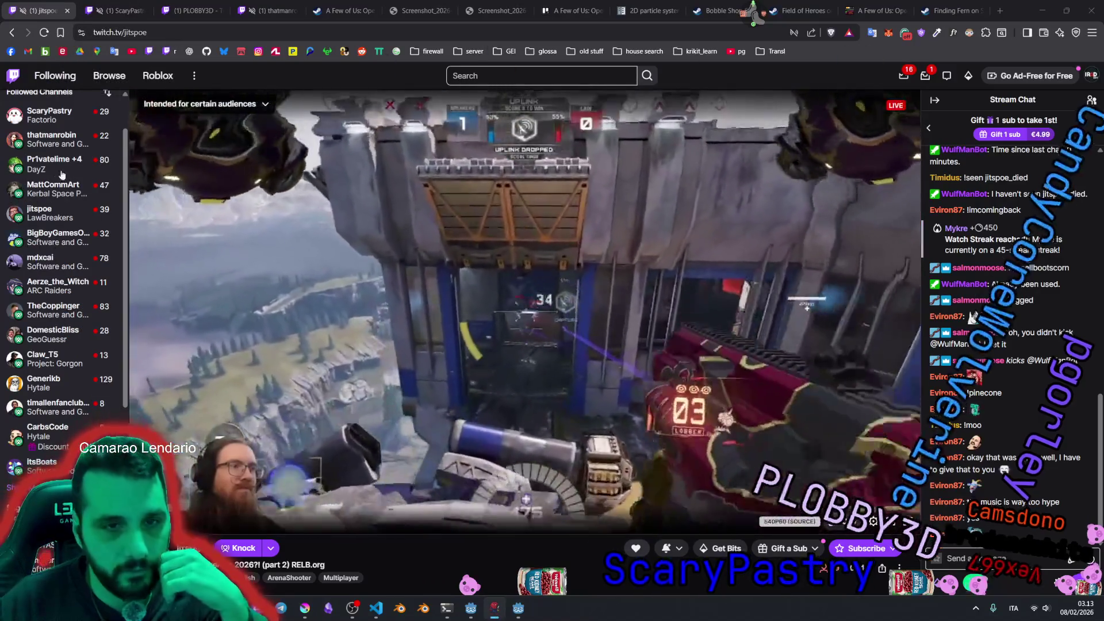
Open the Big Boy Games channel from the sidebar in its own tab.
scroll(60, 275, "up", 2)
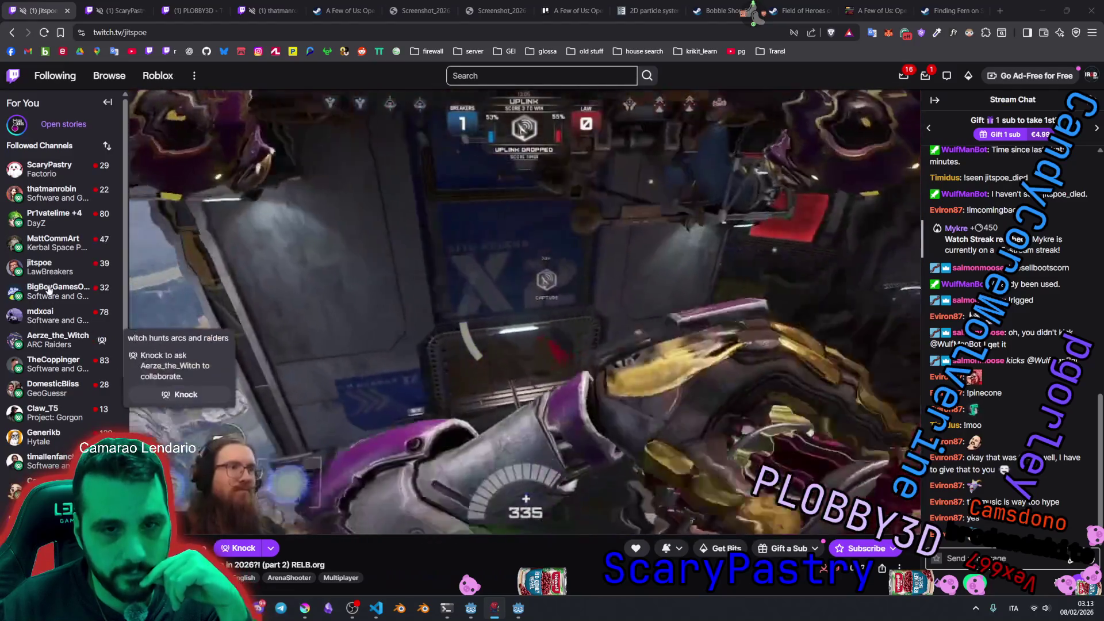
middle_click(58, 317)
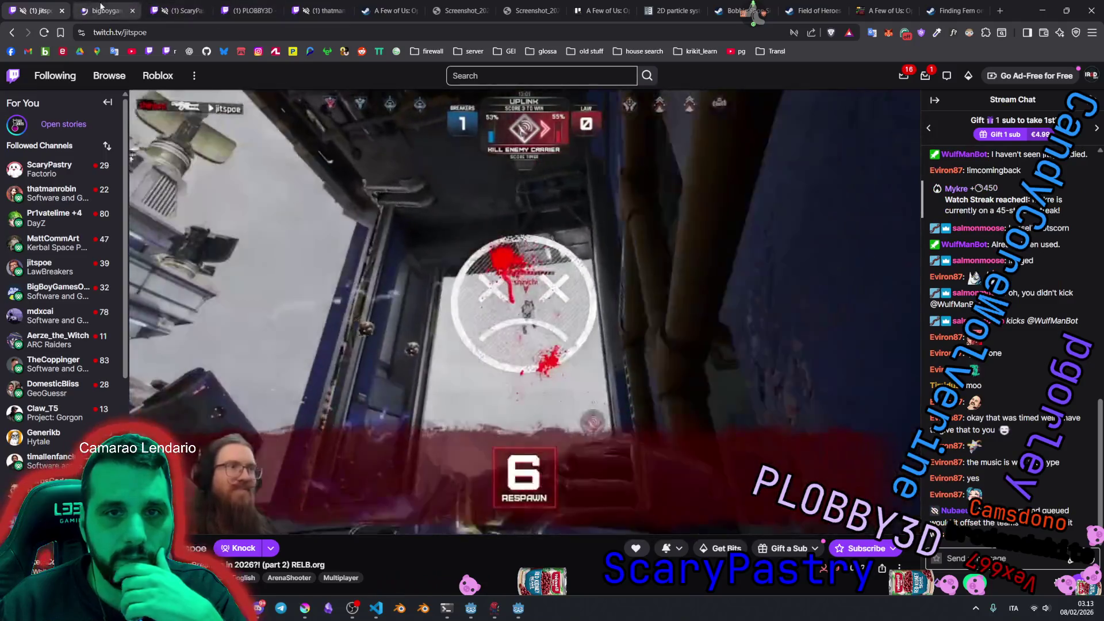
left_click(113, 13)
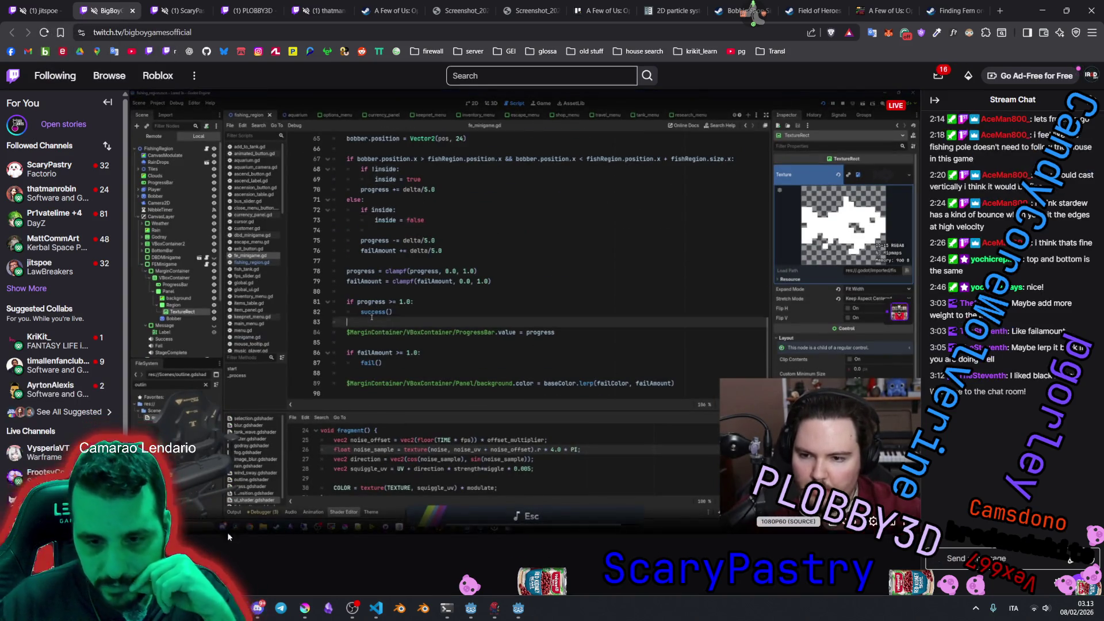
Highlight 'Lured In Godot Gamedev' in the stream title, then bring up the user-info tool.
scroll(342, 382, "down", 3)
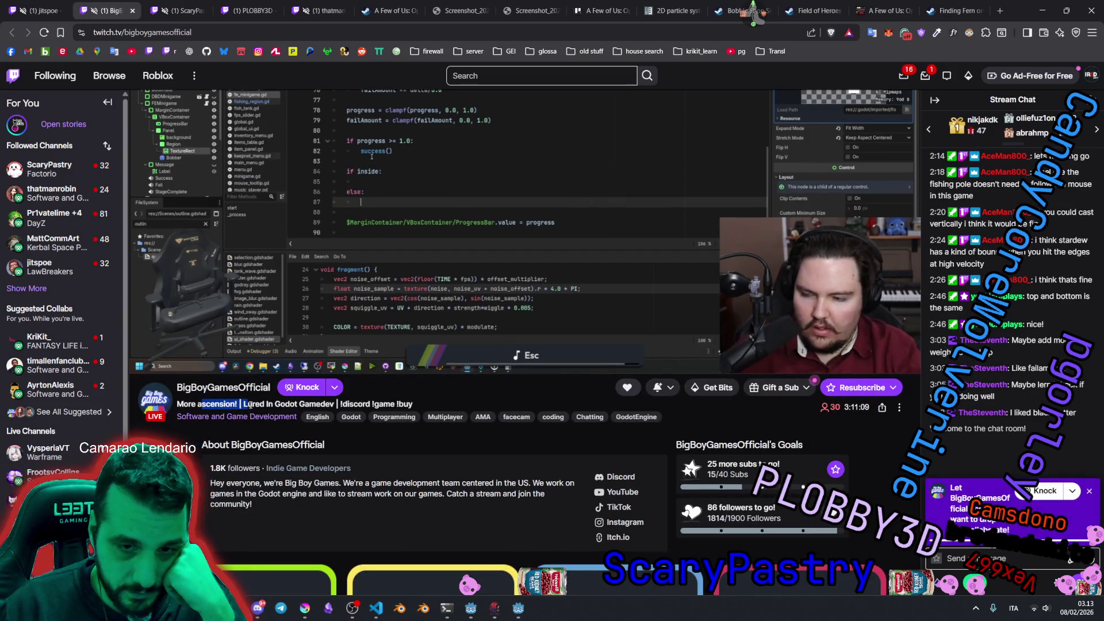
left_click_drag(201, 405, 332, 405)
left_click_drag(243, 405, 335, 405)
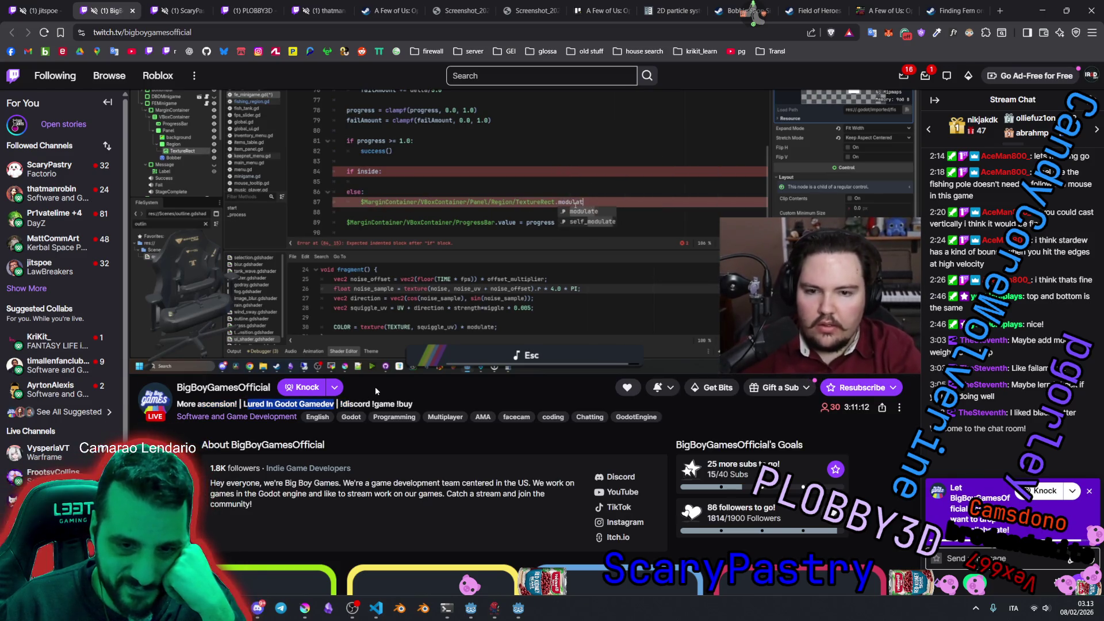
scroll(449, 425, "down", 1)
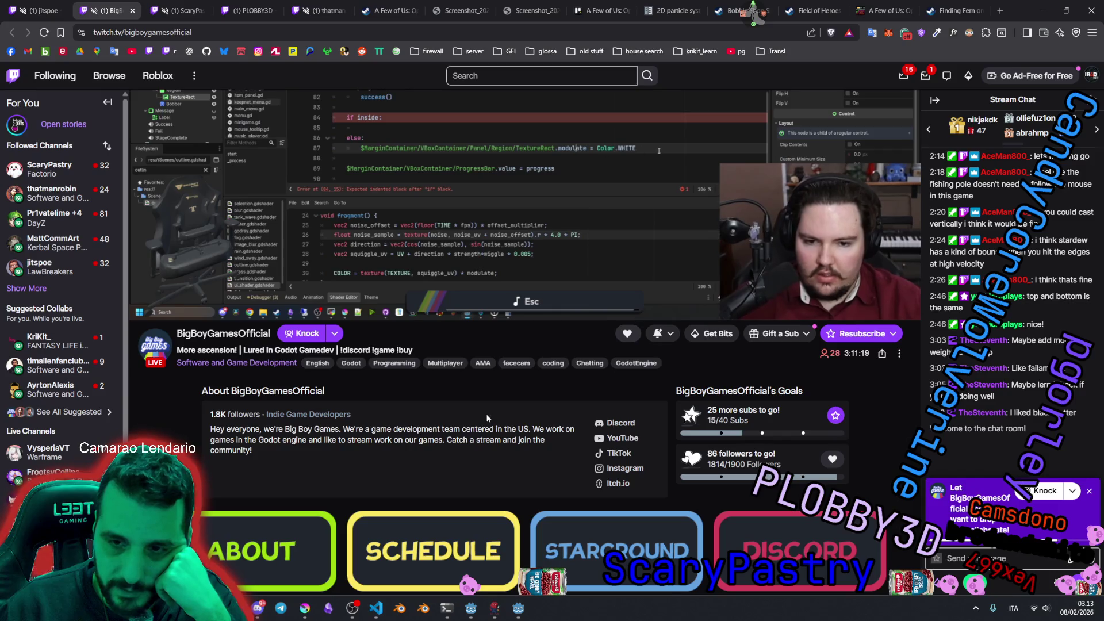
left_click(744, 41)
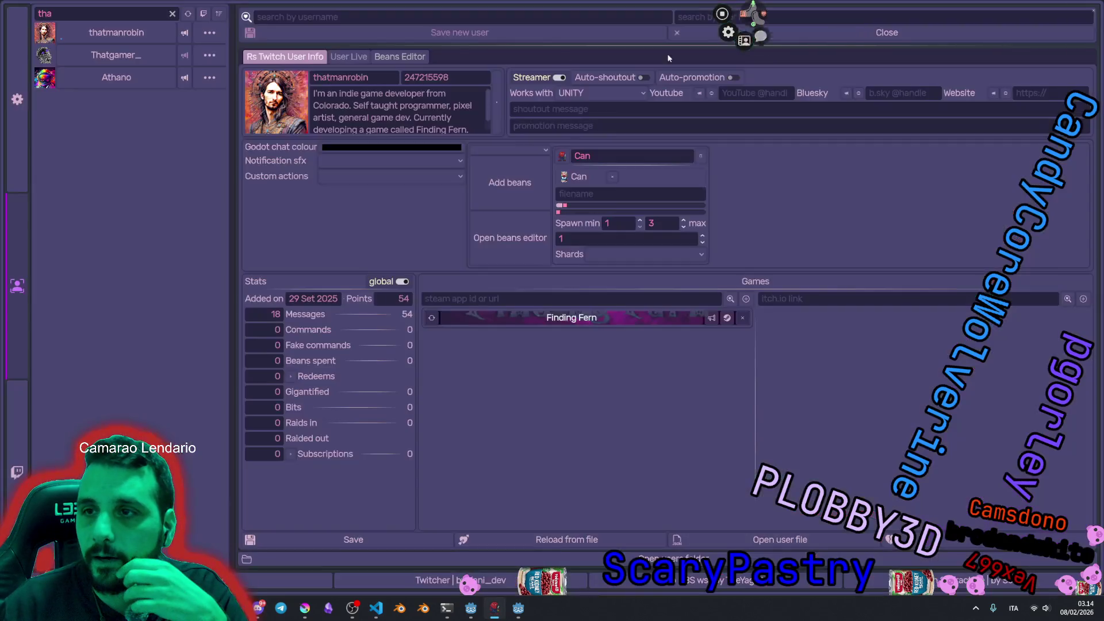
Filter users by 'big', select BigBoyGamesOfficial, and show Steam details for Starground.
key("BackSpace")
key("BackSpace")
key("BackSpace")
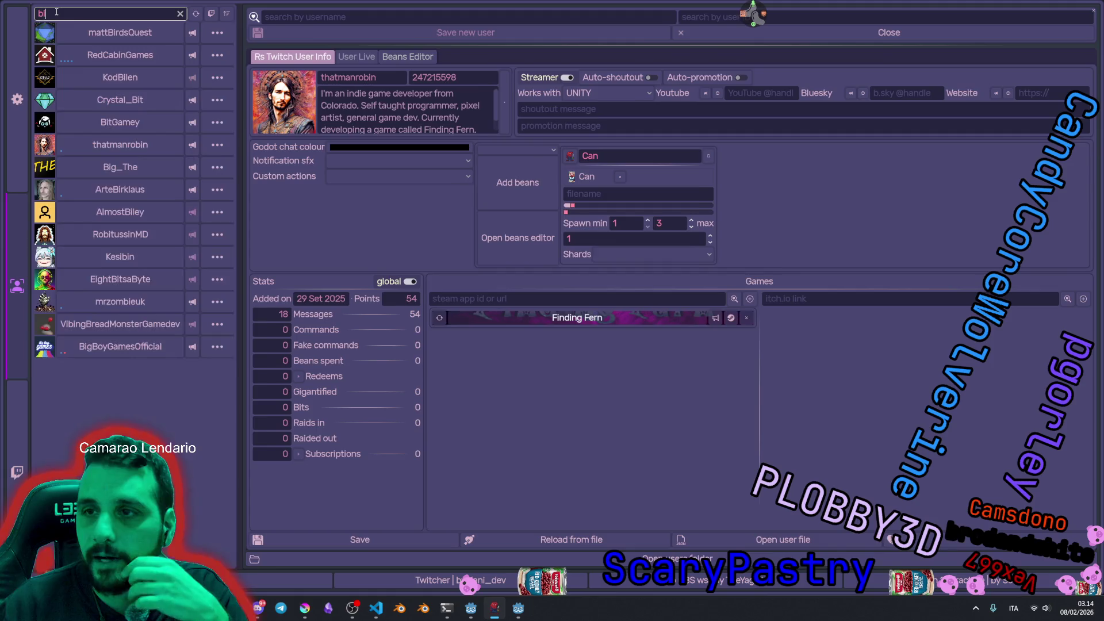
type("big")
left_click(75, 53)
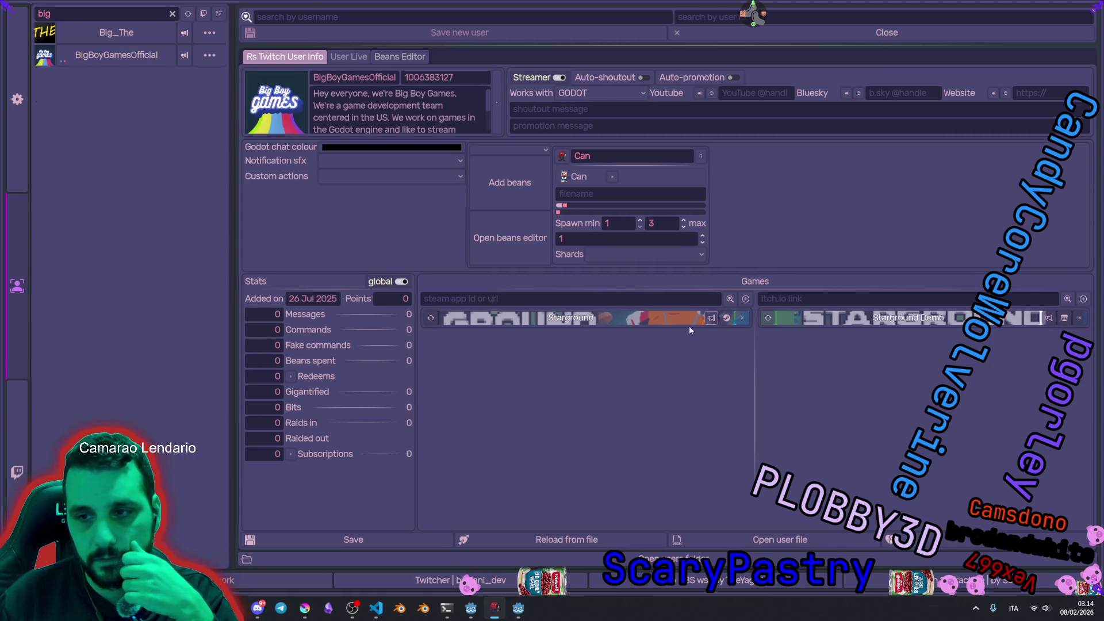
left_click(582, 322)
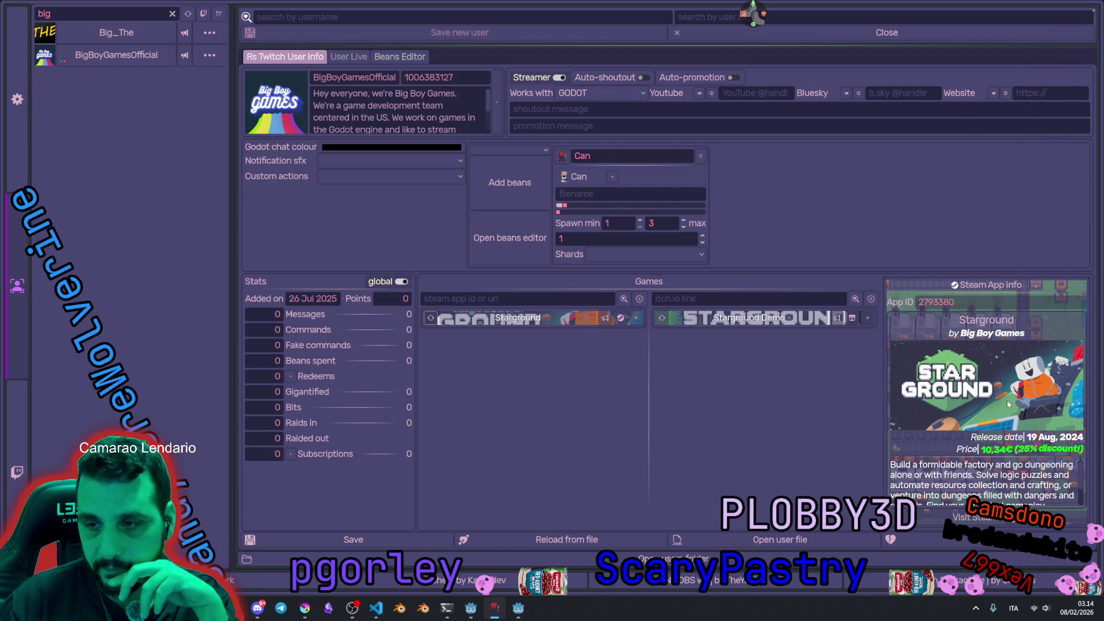
Clear the user filter and close the user-info tool.
left_click(185, 55)
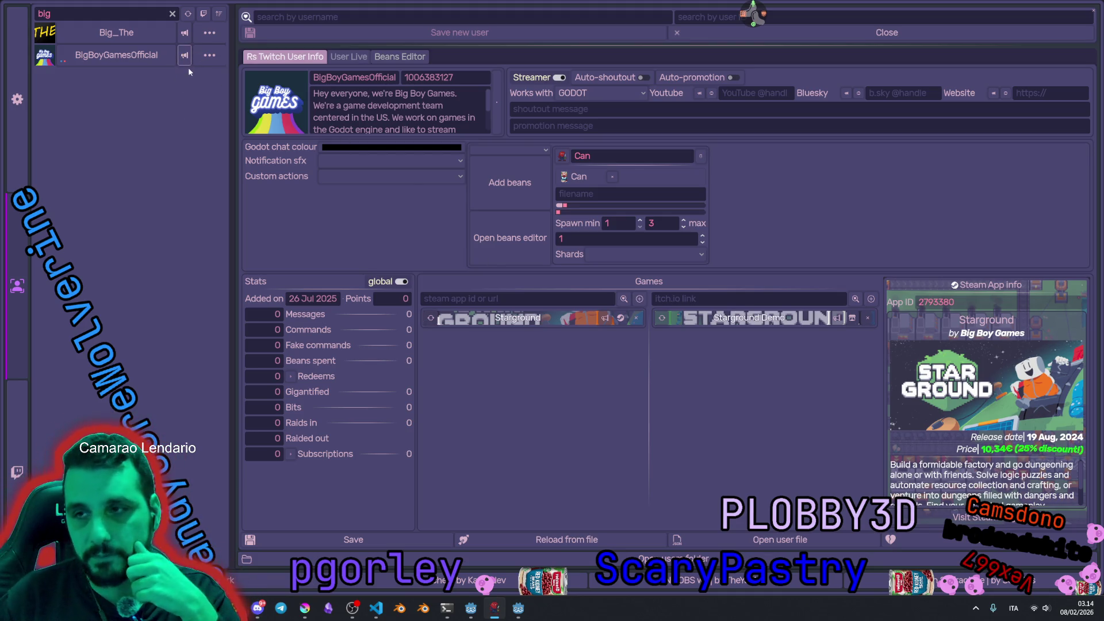
left_click(172, 13)
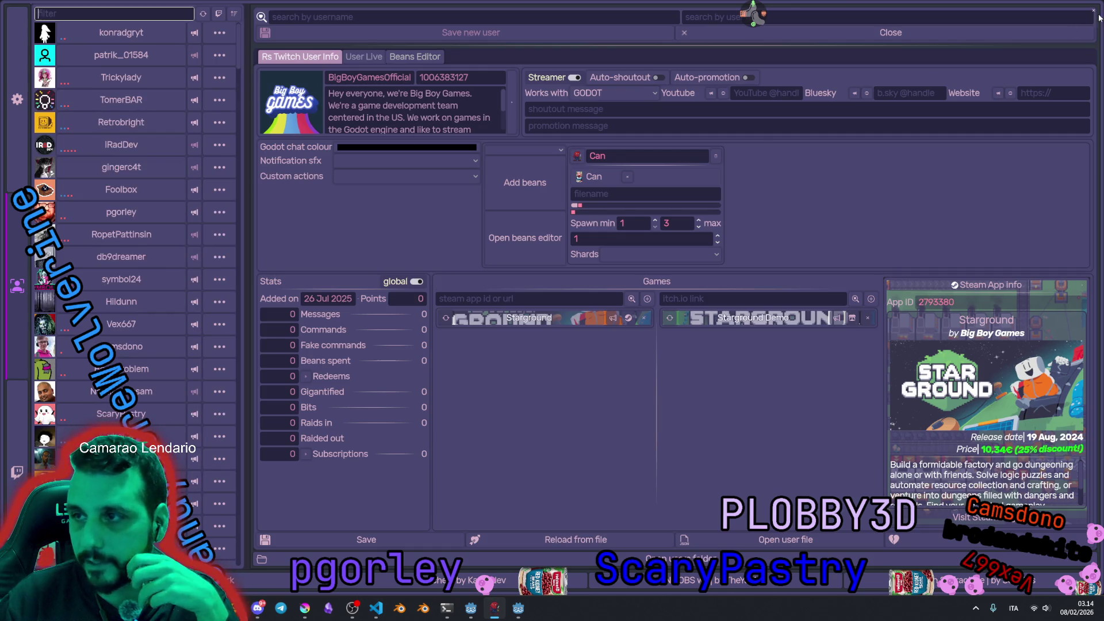
left_click(1094, 10)
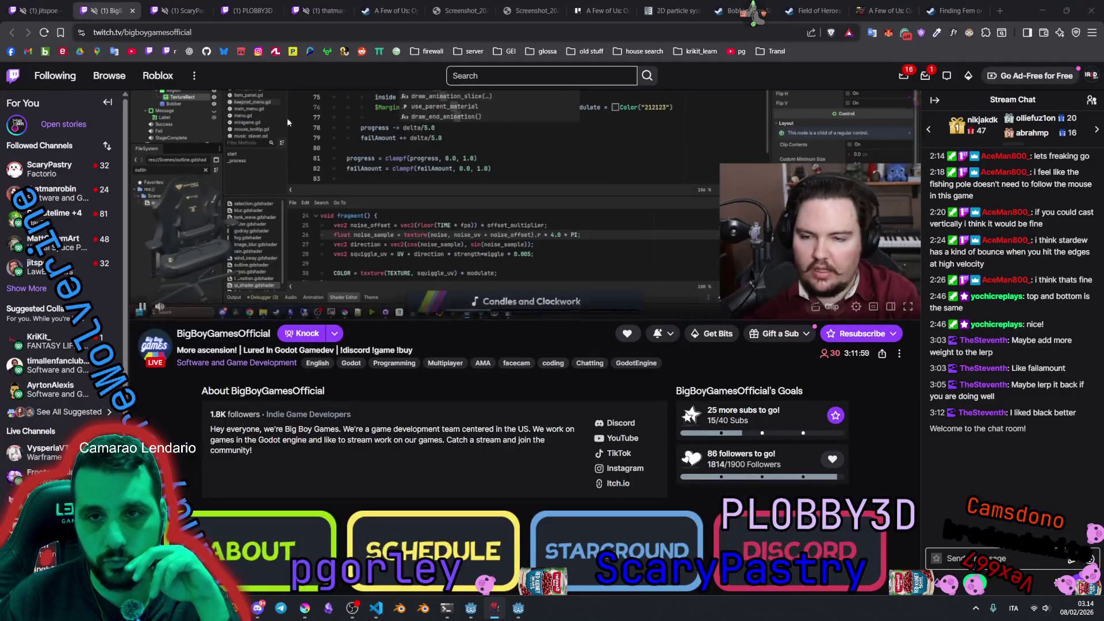
Switch from the Big Boy Games stream to the ScaryPastry Factorio stream tab.
scroll(287, 123, "up", 4)
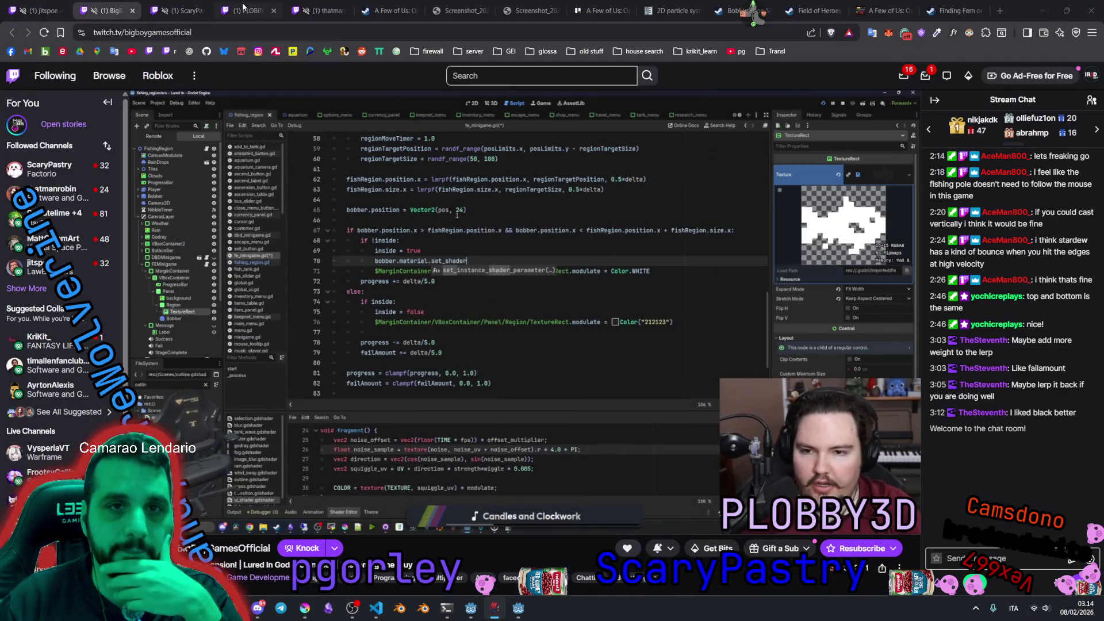
left_click(151, 5)
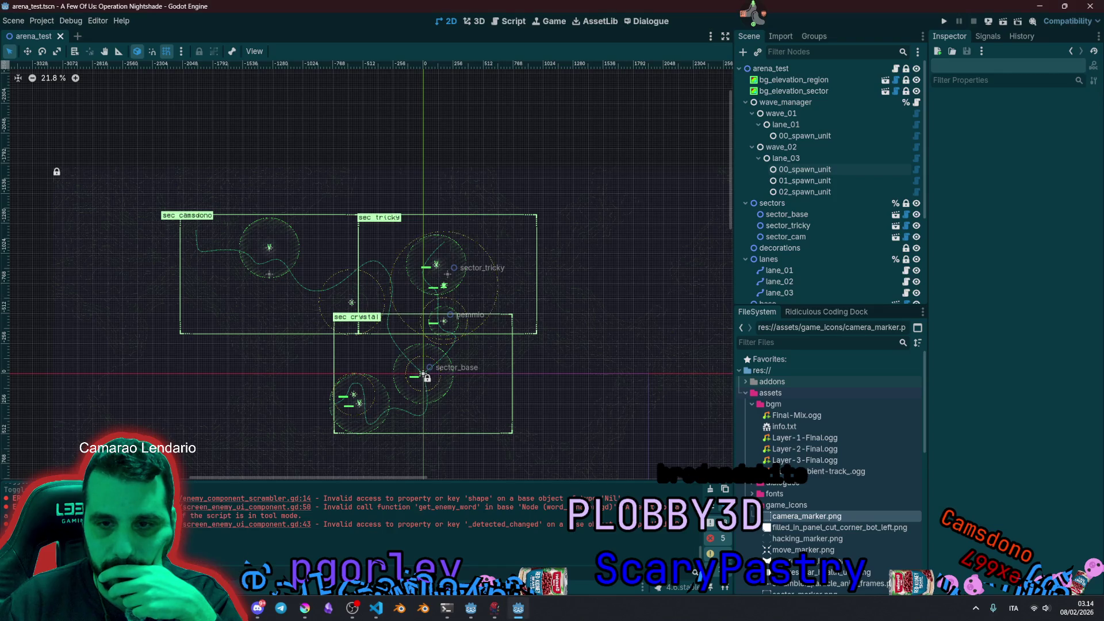
left_click(106, 10)
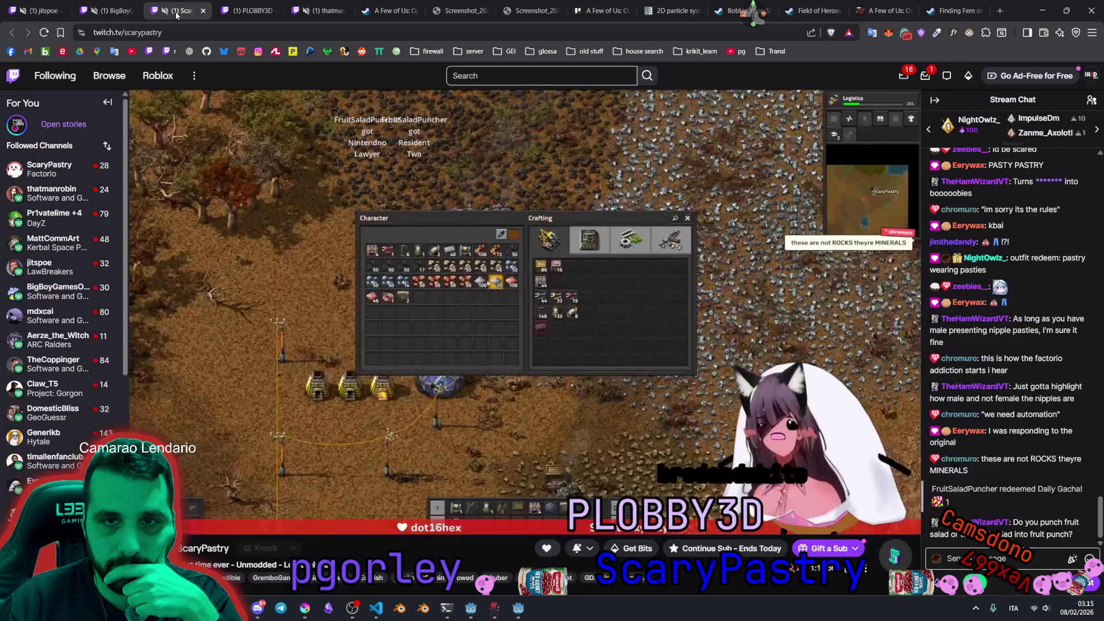
left_click(179, 11)
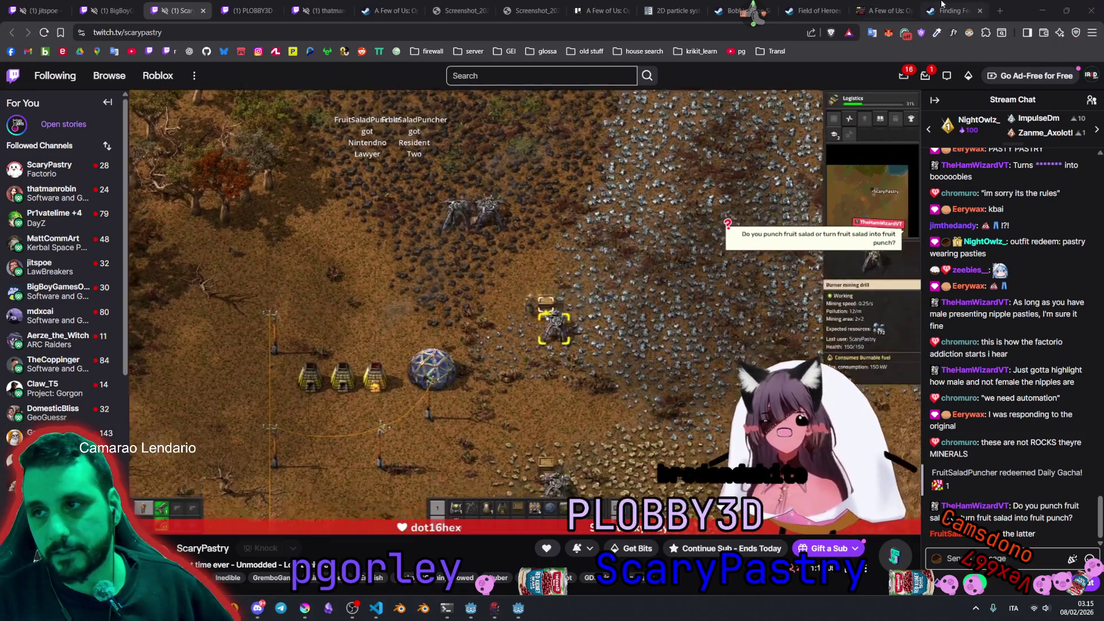
Close the Finding Fern, itch.io, Bobble Shop, particle systems and two screenshot tabs.
left_click(955, 11)
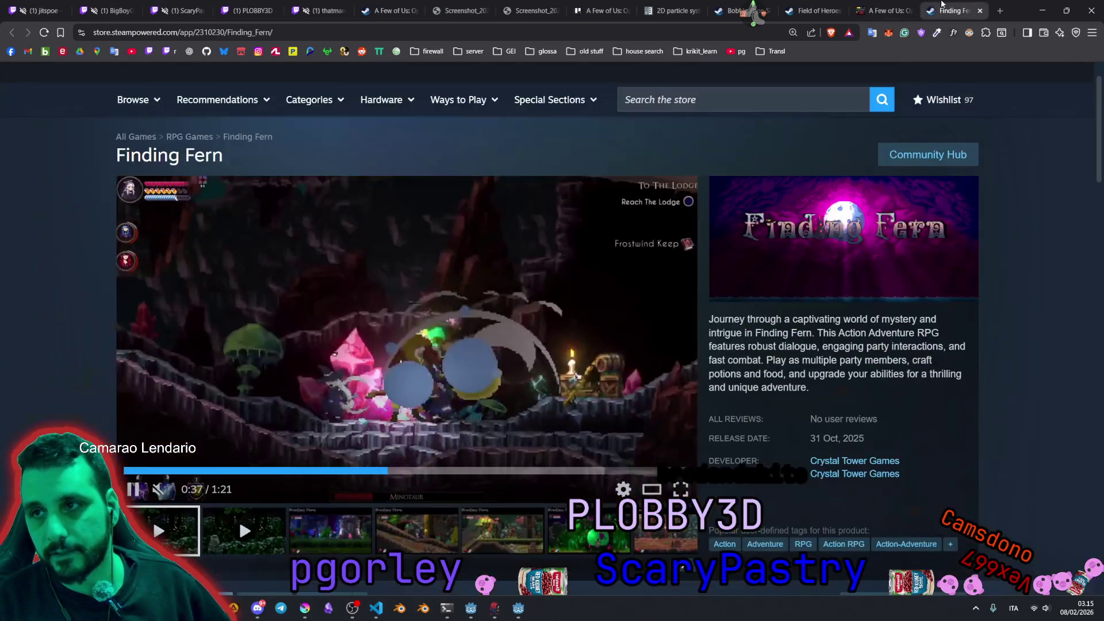
key("ctrl+w")
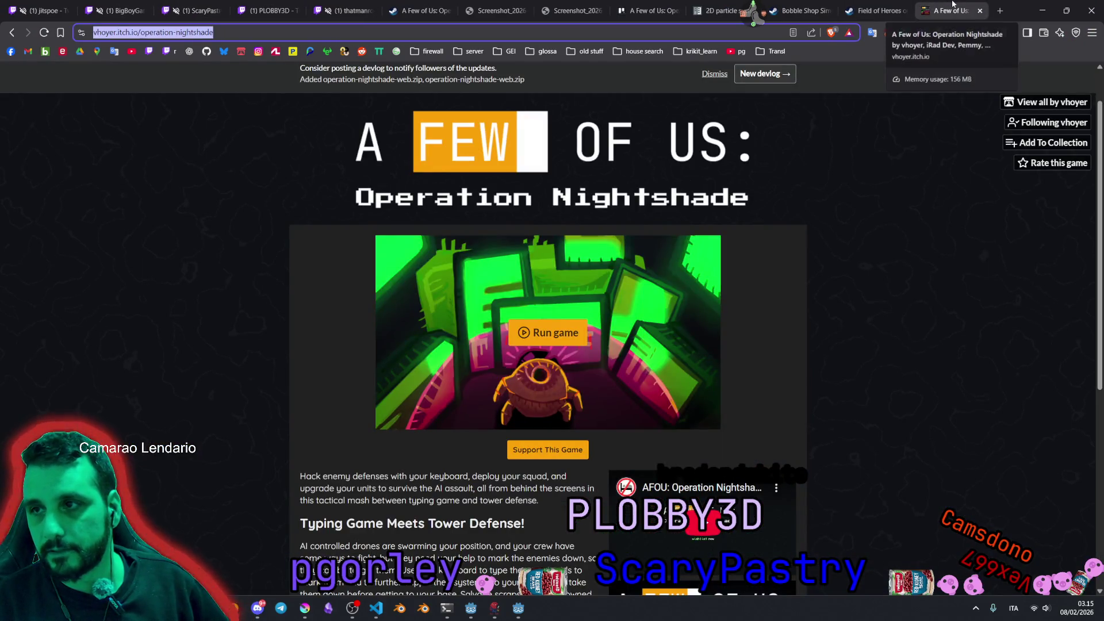
key("ctrl+w")
key("ctrl+w")
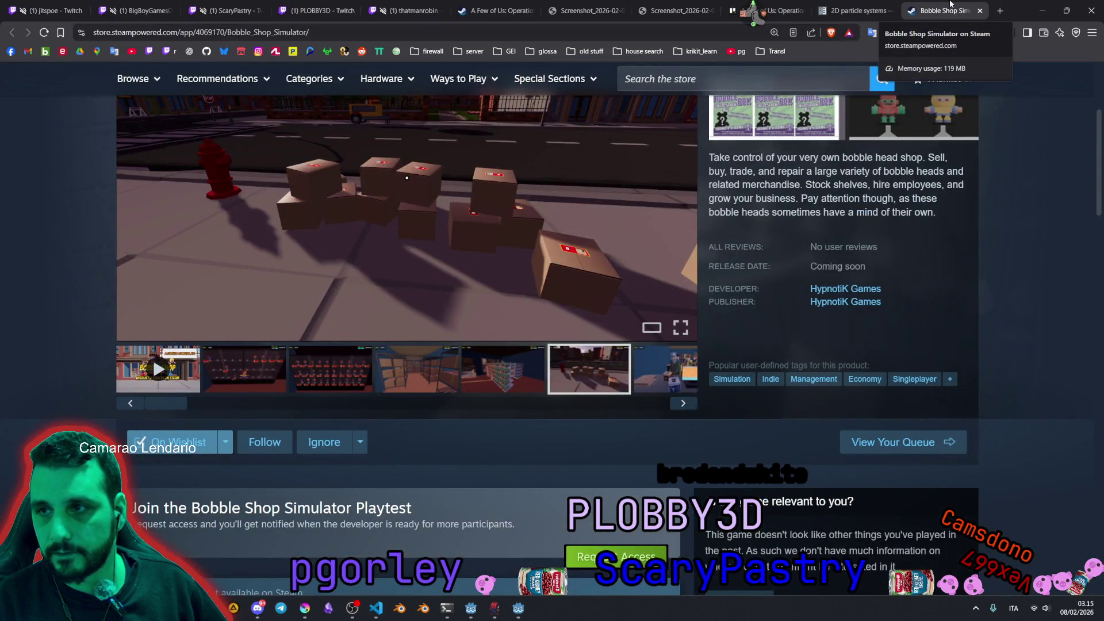
key("ctrl+w")
key("ctrl+w")
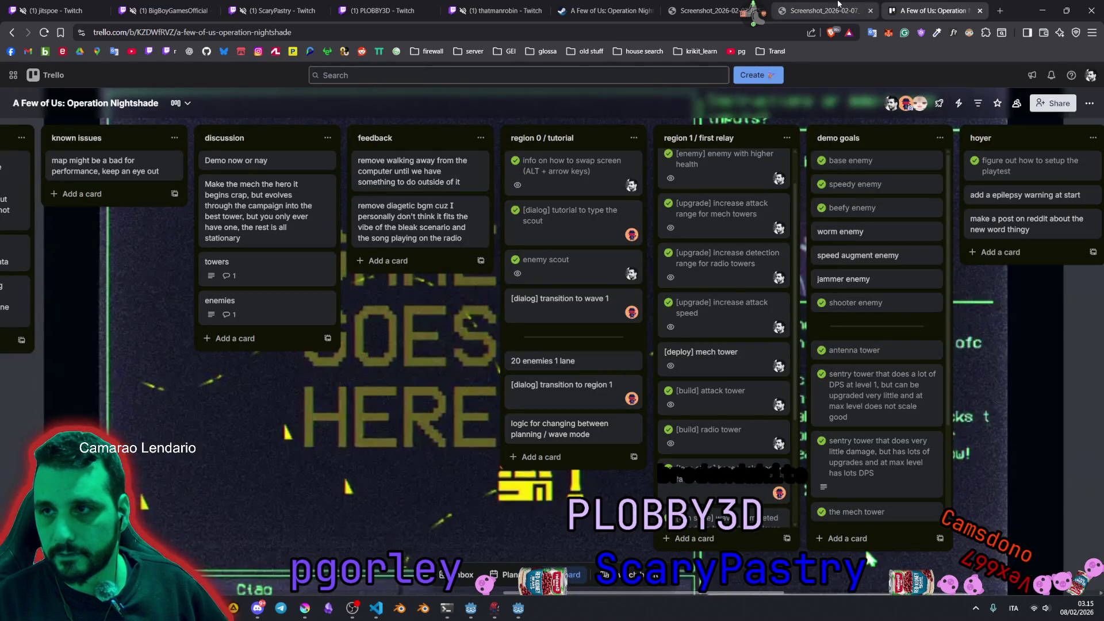
middle_click(832, 9)
middle_click(719, 9)
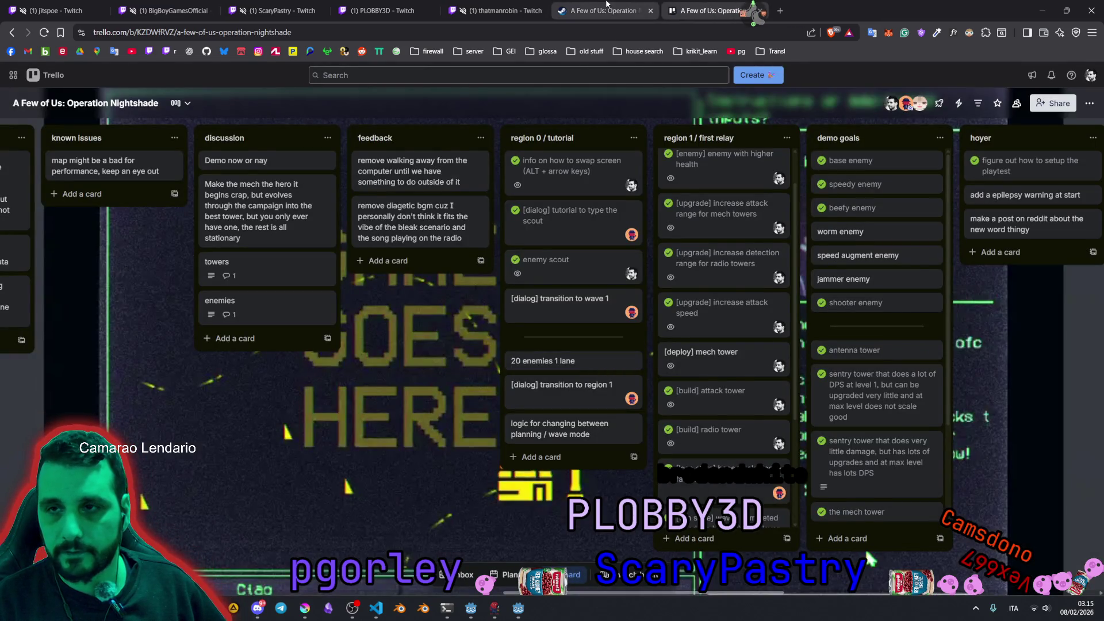
Glance at the A Few of Us store page, then open the Wishlist Actions bookmark in a new tab.
left_click(607, 4)
scroll(450, 323, "down", 3)
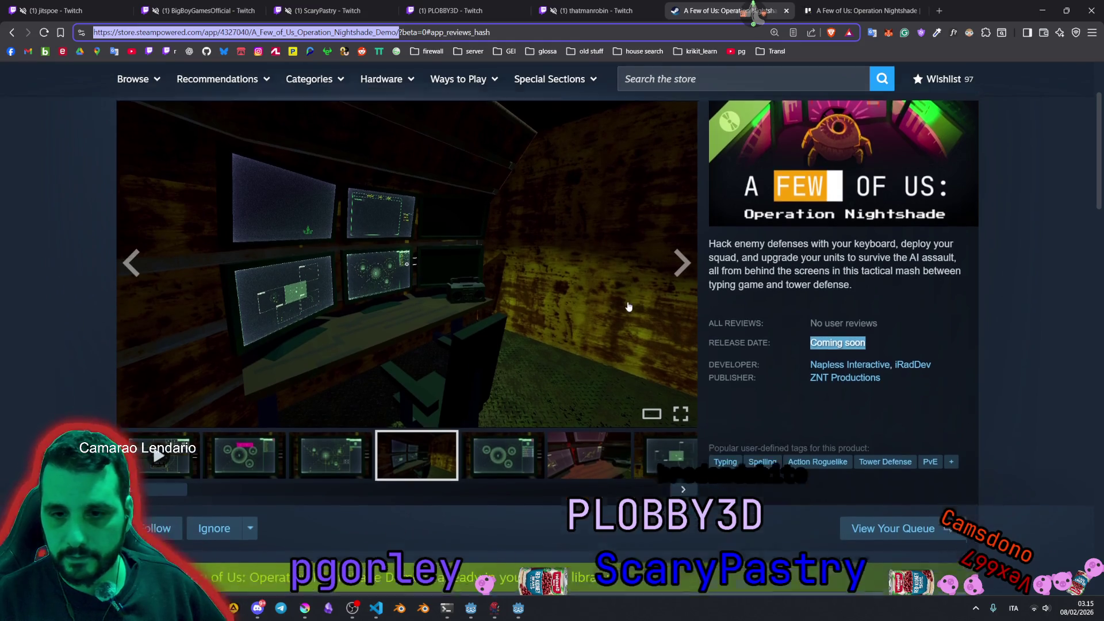
scroll(629, 306, "up", 2)
left_click(939, 10)
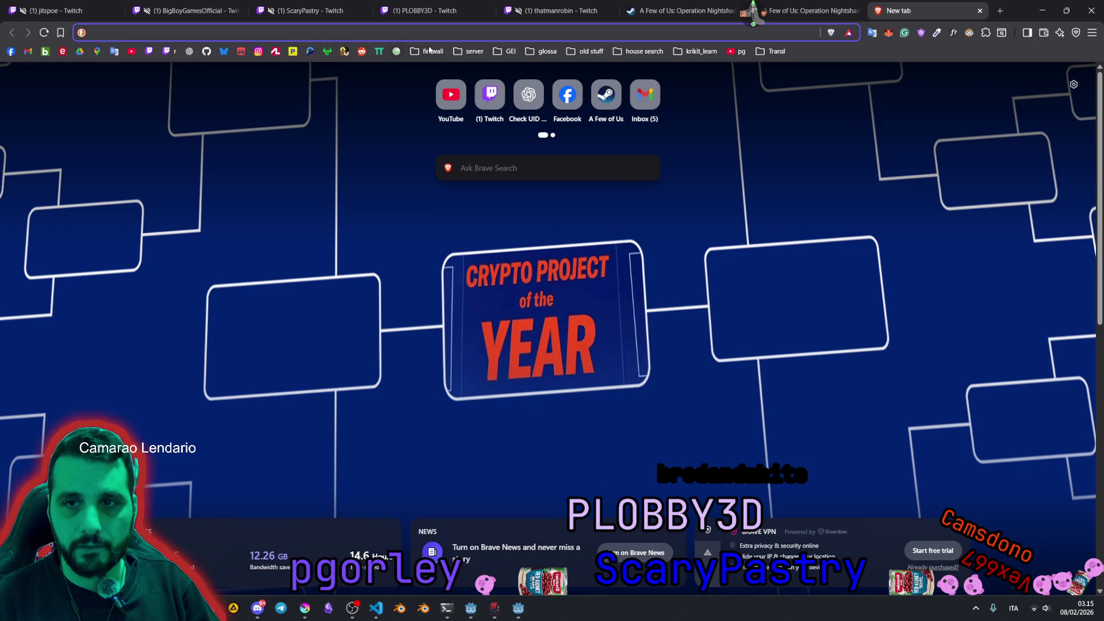
left_click(429, 52)
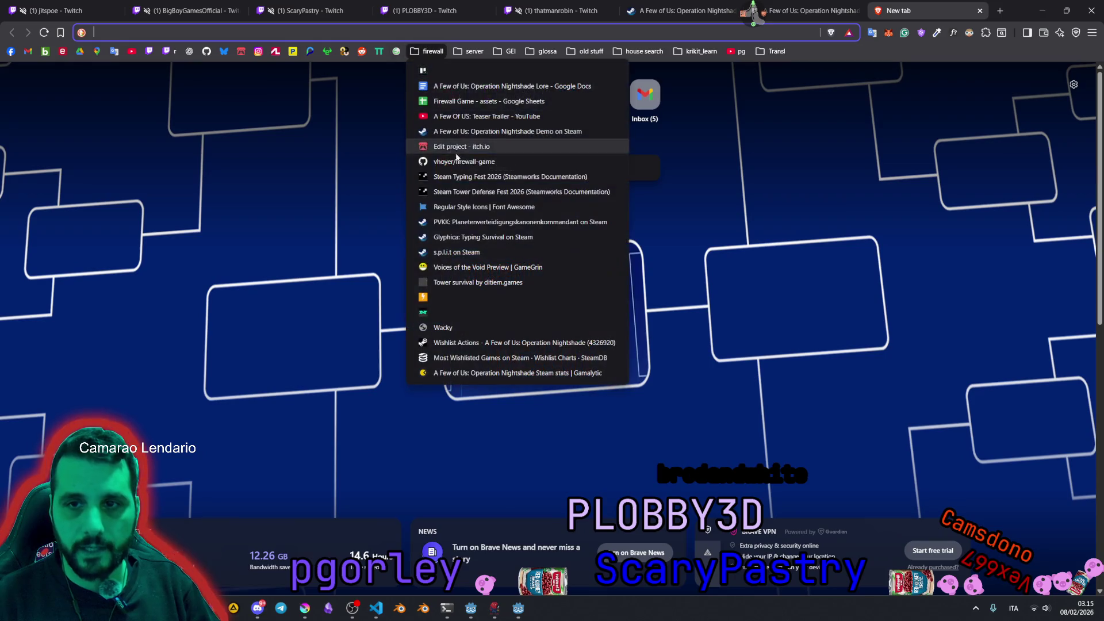
left_click(456, 343)
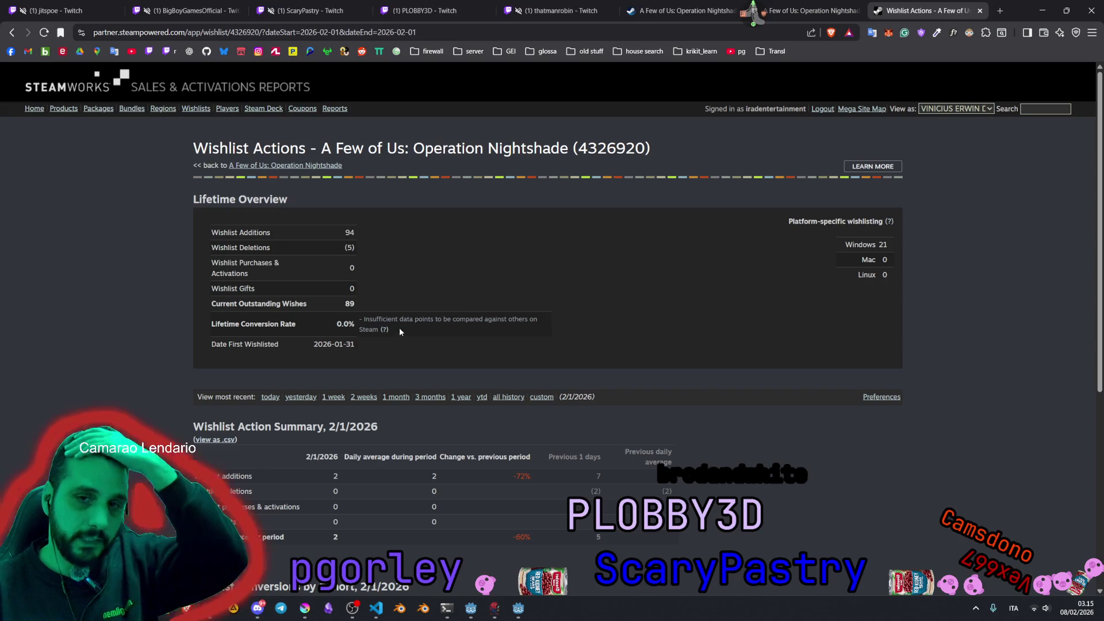
Mark the 94 wishlist additions figure and the 2/1/2026 date in the summary.
double_click(351, 233)
scroll(403, 310, "down", 3)
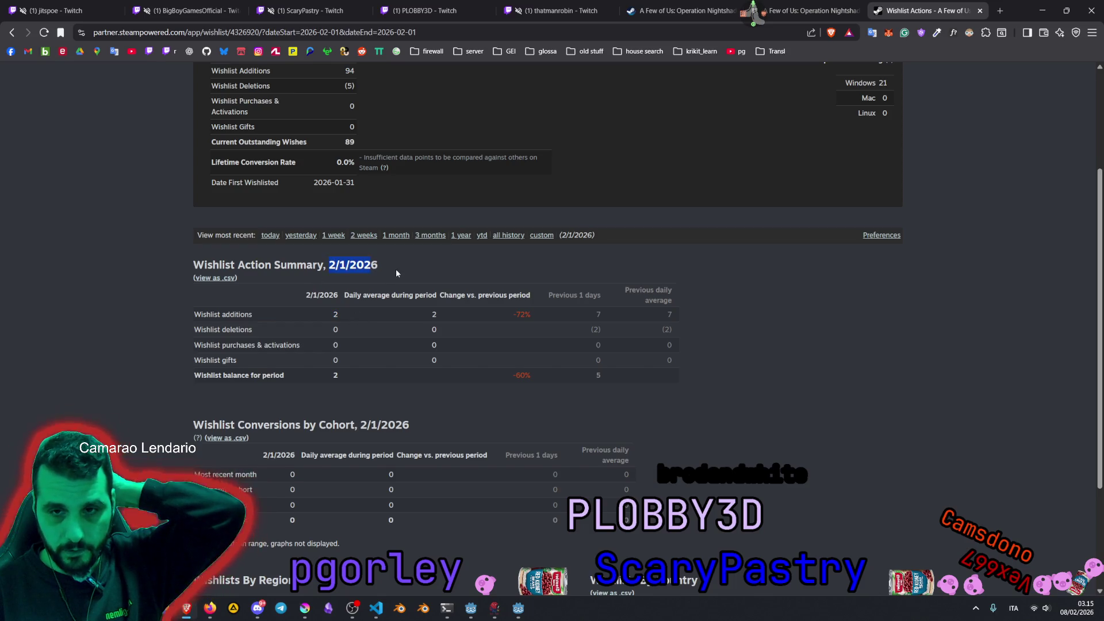
left_click_drag(331, 266, 406, 265)
left_click(347, 264)
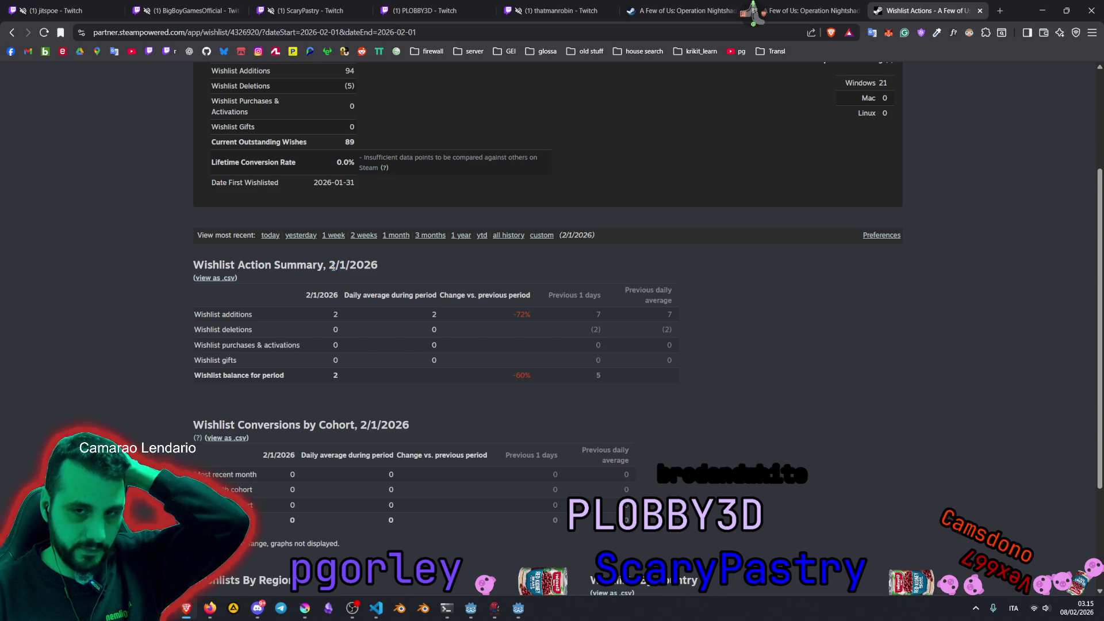
left_click(360, 269)
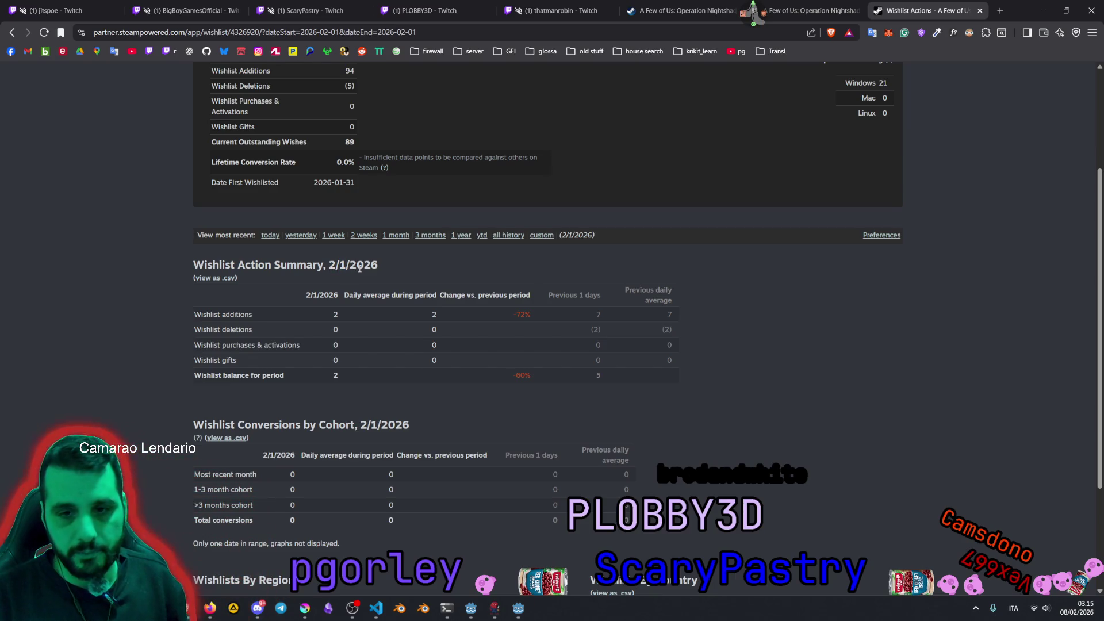
Look over the rest of the 2/1/2026 summary, then switch the report to yesterday.
scroll(358, 271, "down", 3)
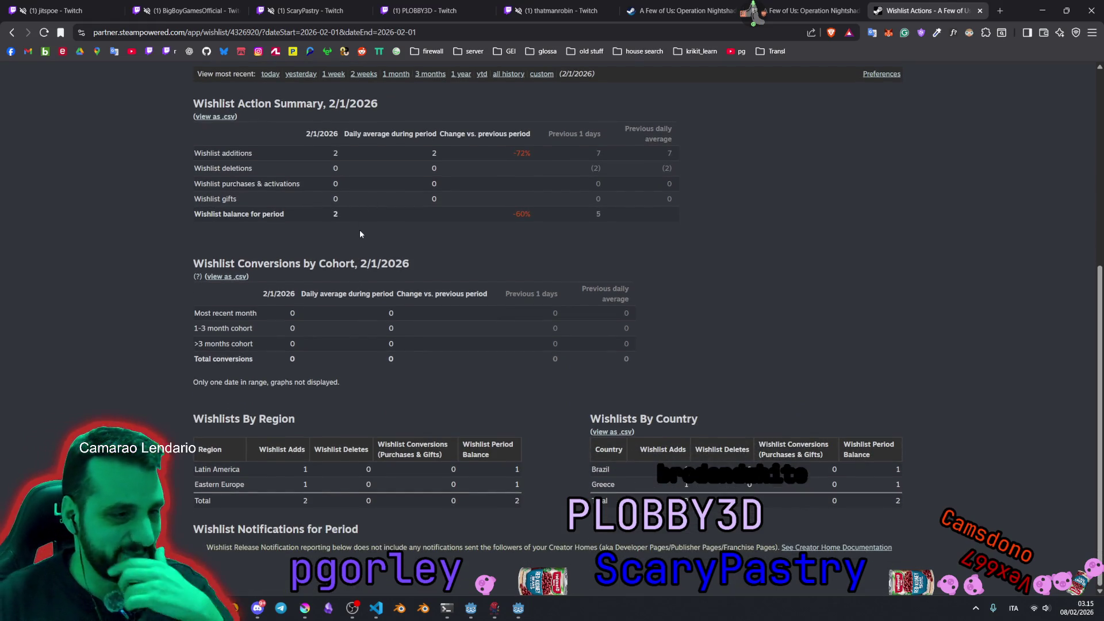
left_click_drag(358, 104, 333, 103)
left_click(332, 103)
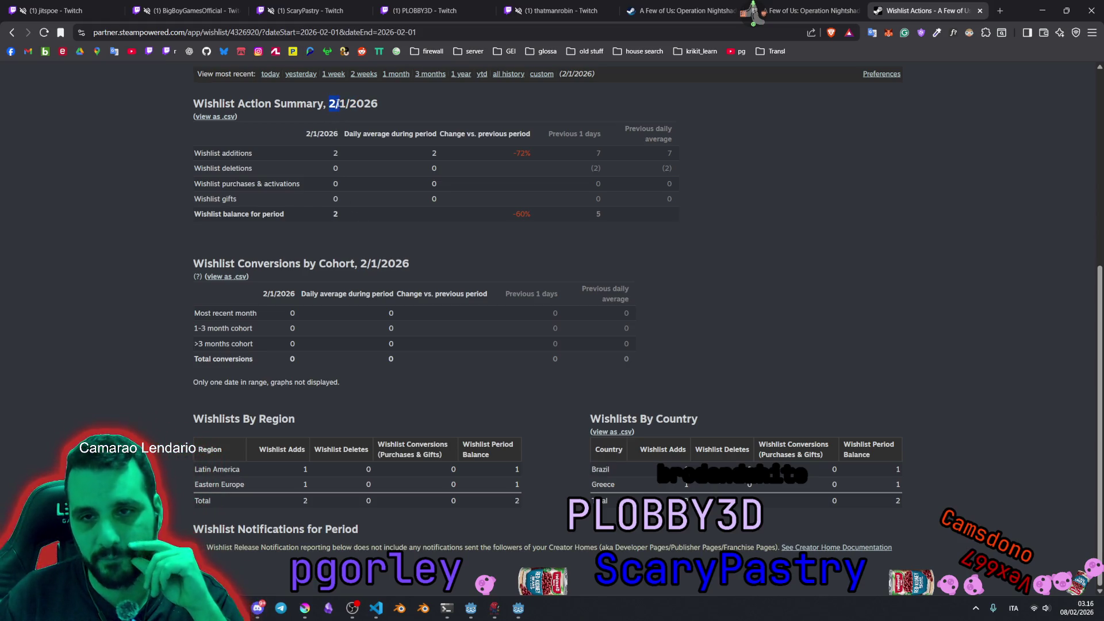
double_click(363, 103)
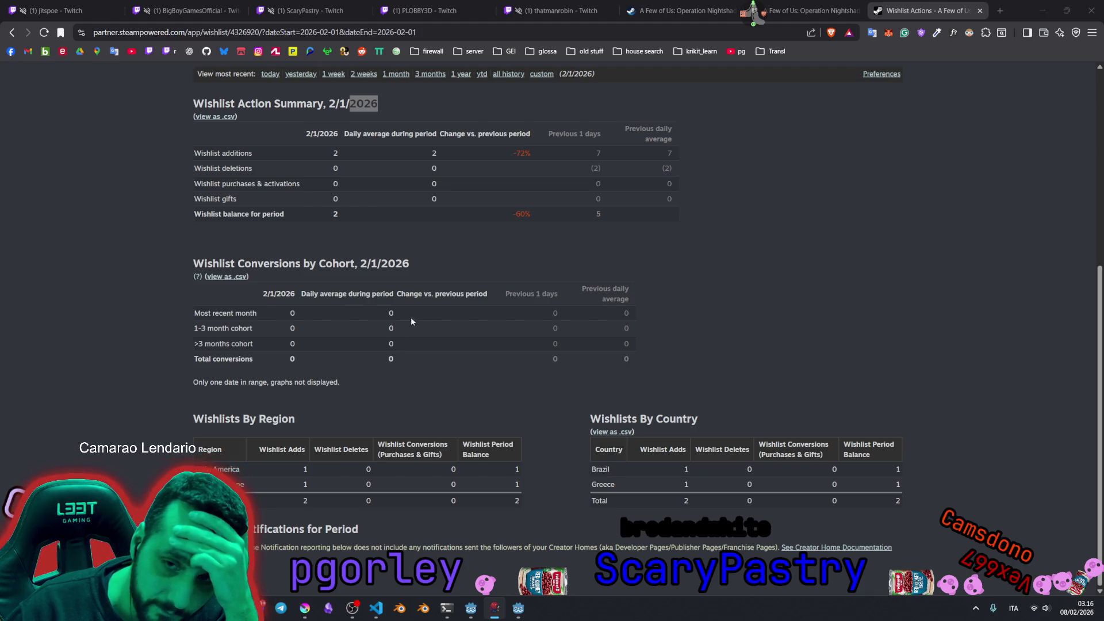
scroll(411, 317, "up", 5)
left_click(293, 398)
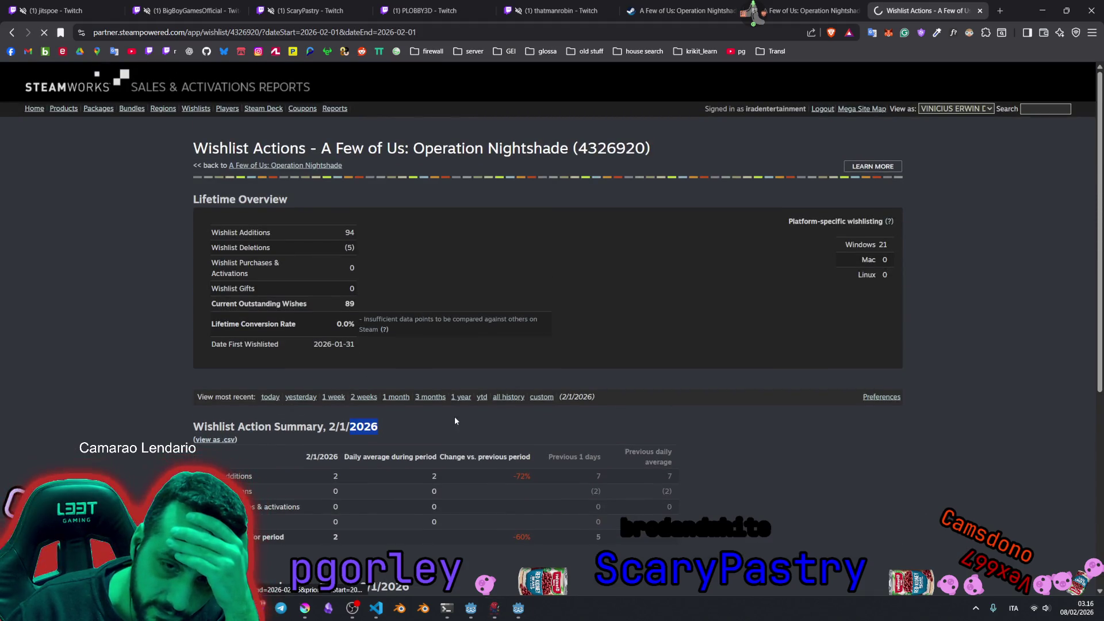
Review yesterday's 37 additions and the deletions figure, then switch the report to today.
scroll(459, 413, "down", 3)
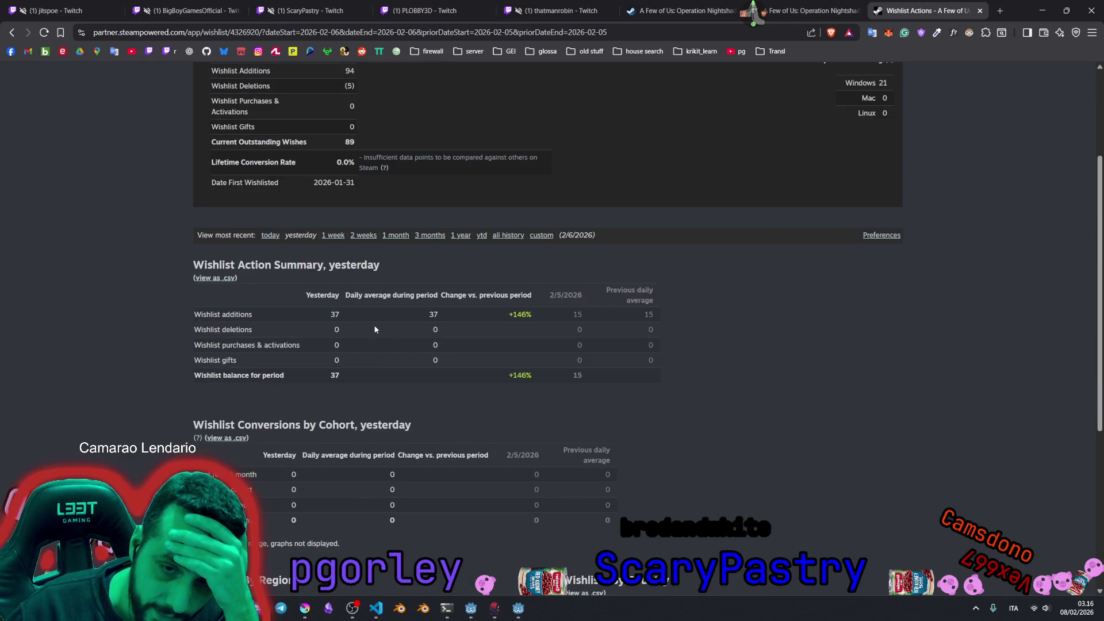
scroll(375, 333, "up", 3)
double_click(350, 304)
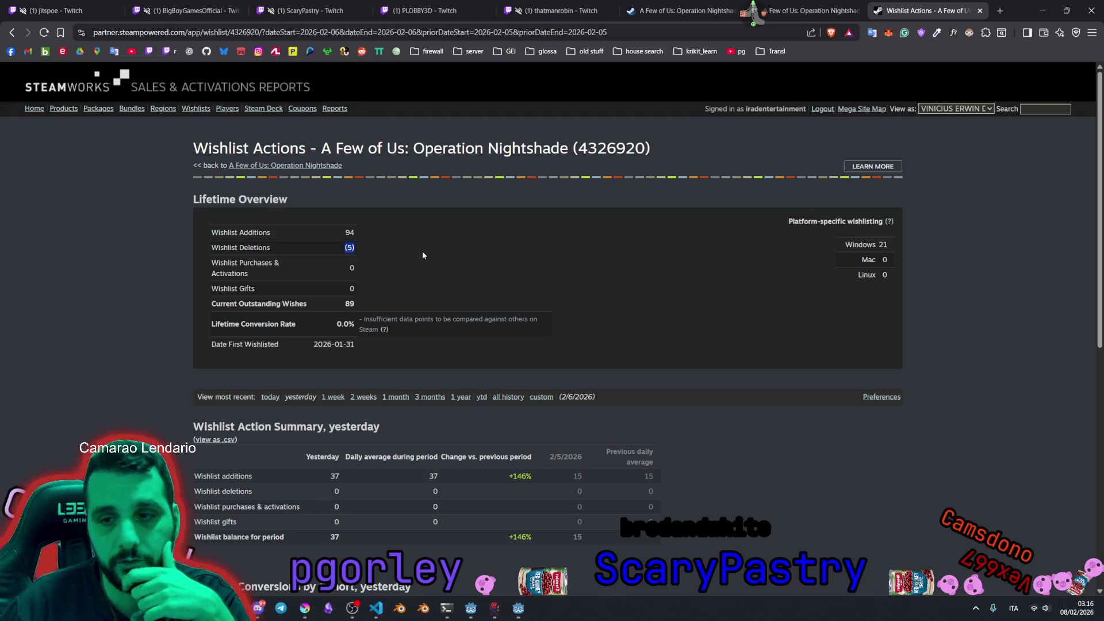
scroll(423, 250, "down", 8)
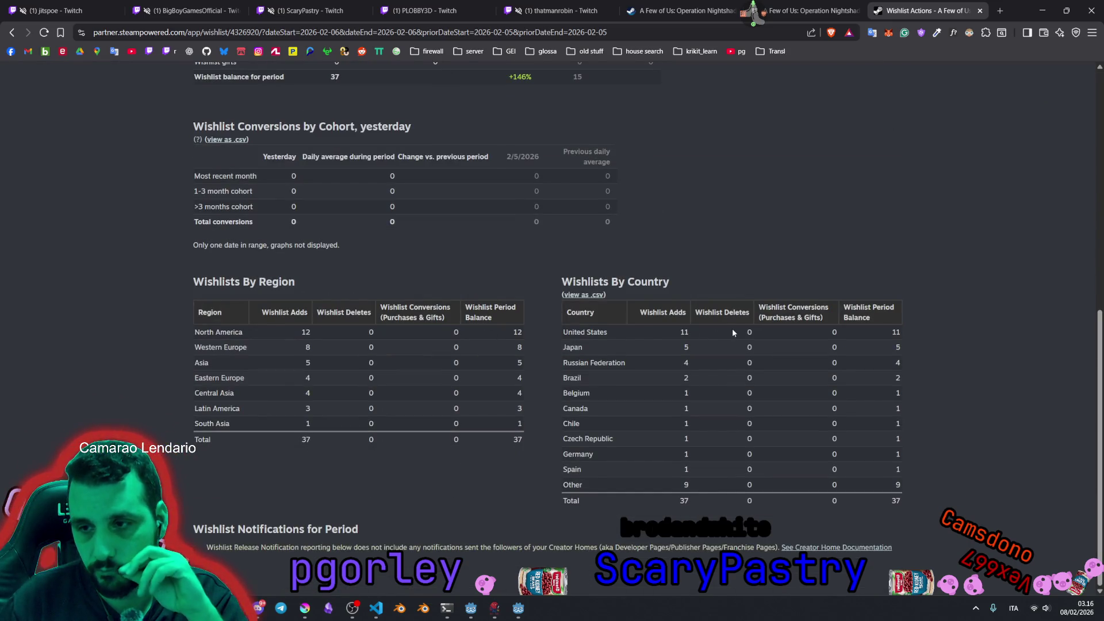
scroll(557, 369, "up", 6)
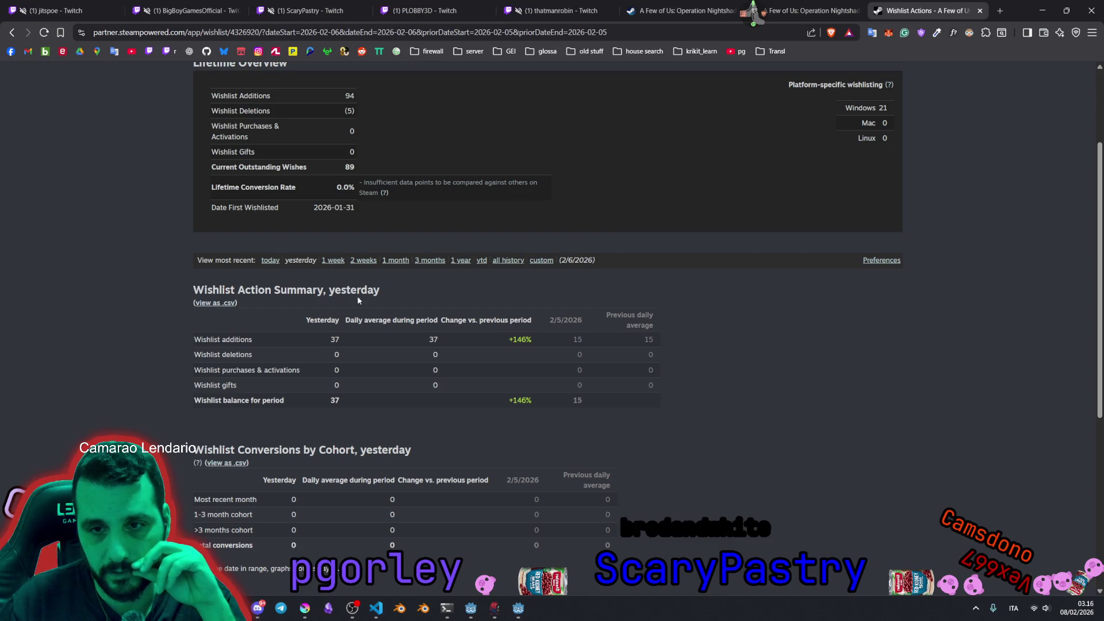
left_click(271, 262)
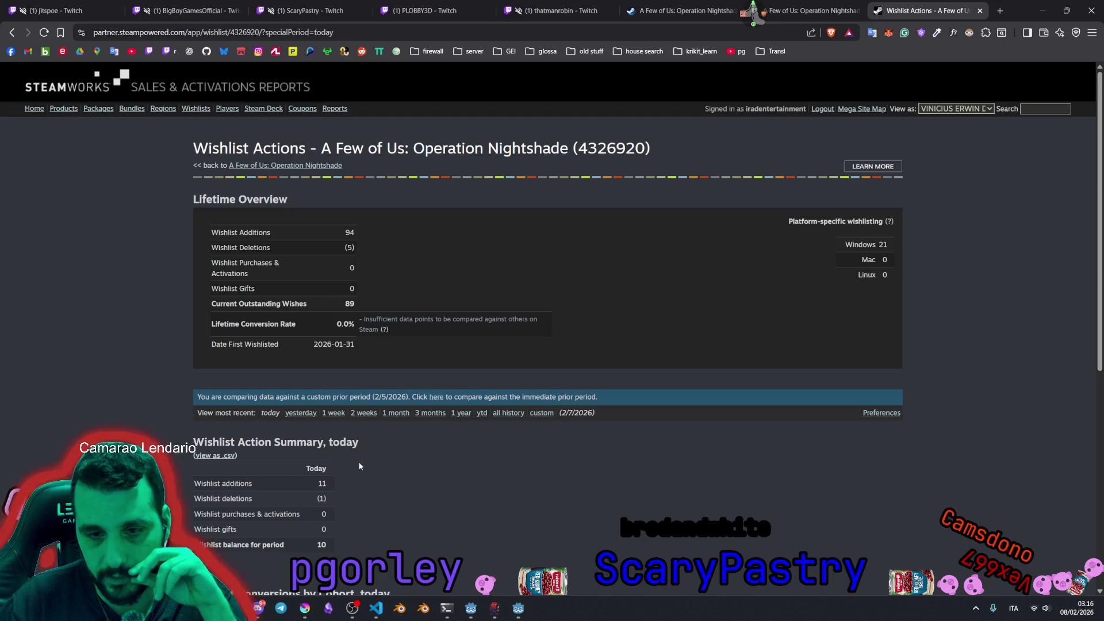
Review today's wishlist summary (11 additions, 1 deletion, balance 10), plus the region and country tables.
scroll(358, 463, "down", 3)
left_click_drag(318, 337, 400, 344)
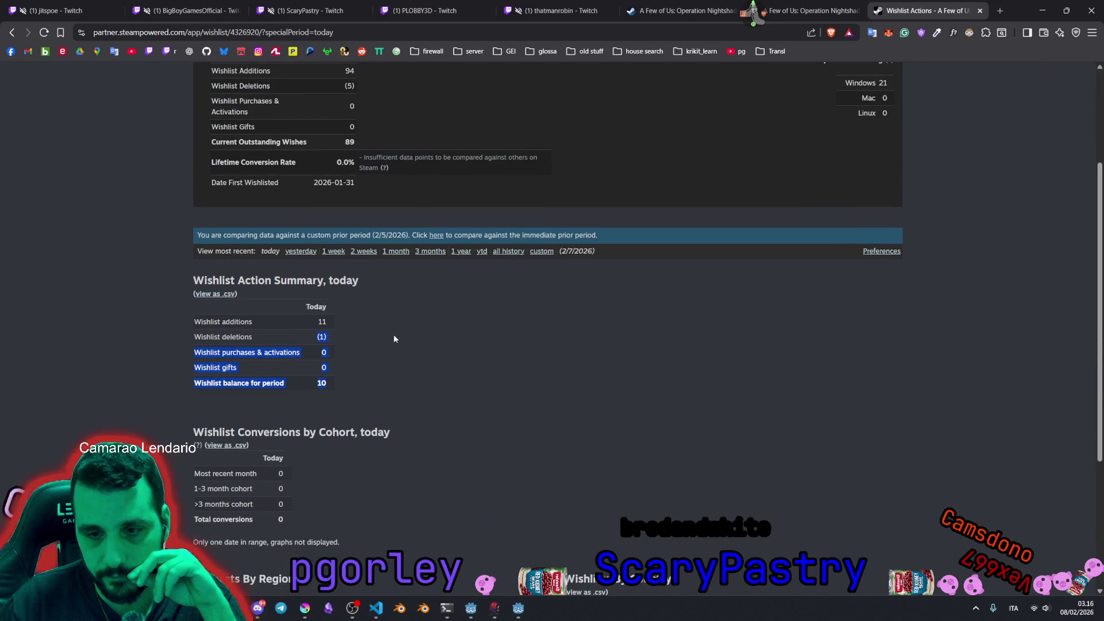
scroll(402, 338, "down", 4)
left_click(712, 303)
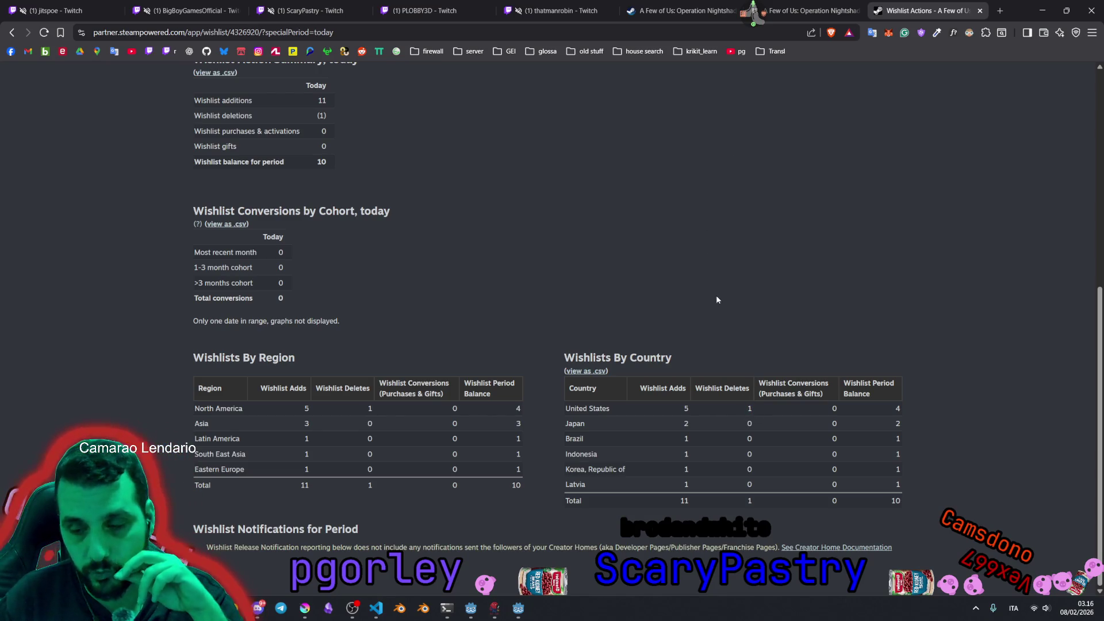
scroll(715, 368, "up", 6)
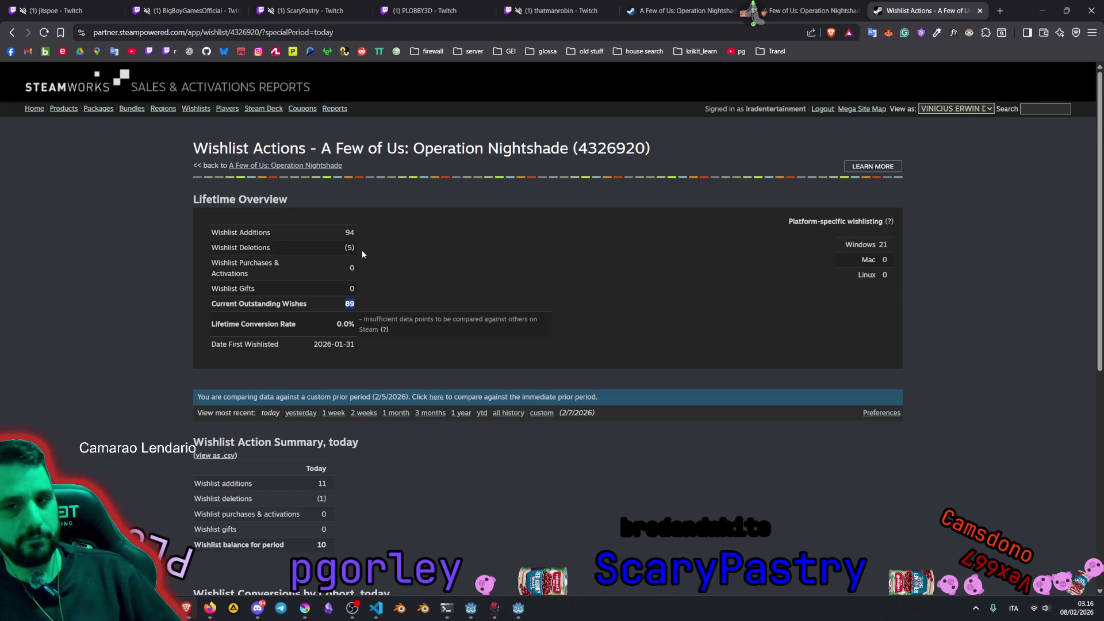
scroll(414, 419, "down", 4)
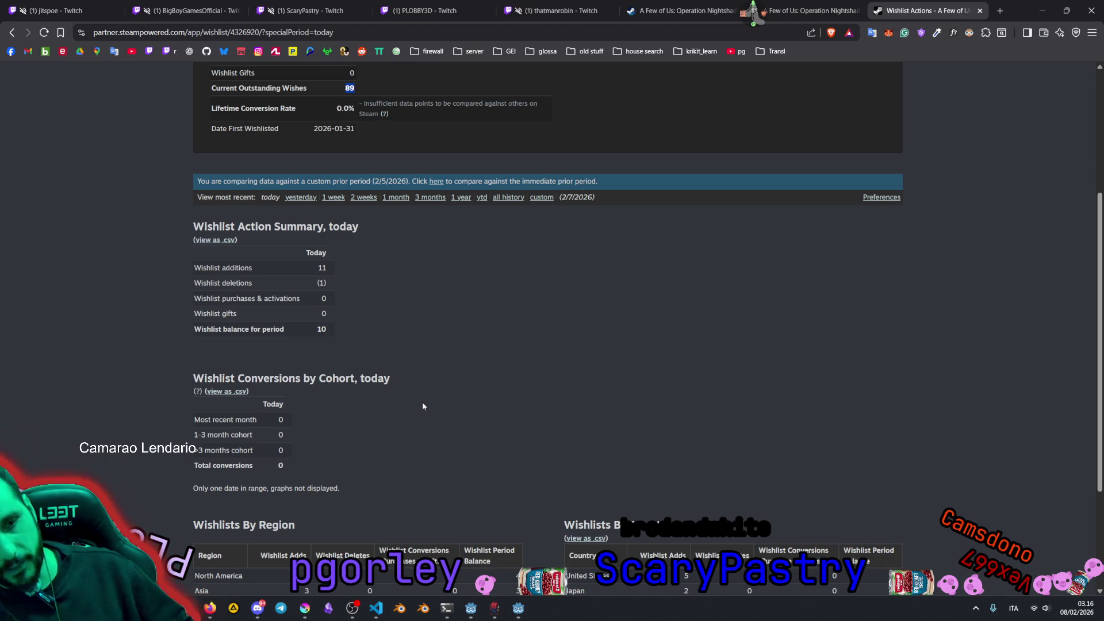
scroll(444, 371, "down", 3)
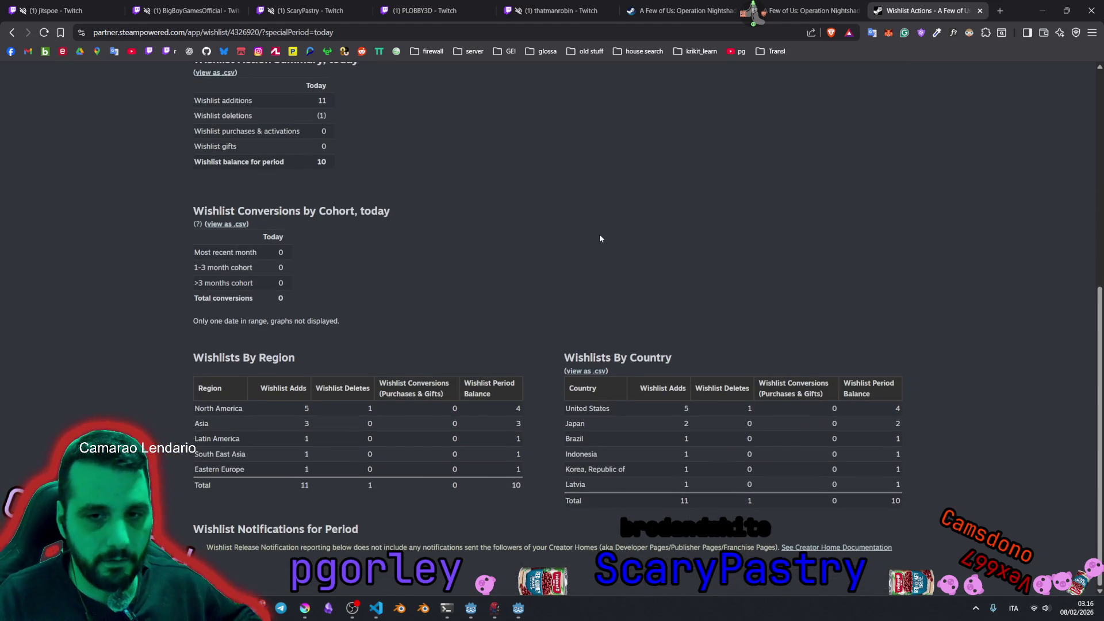
scroll(606, 240, "up", 7)
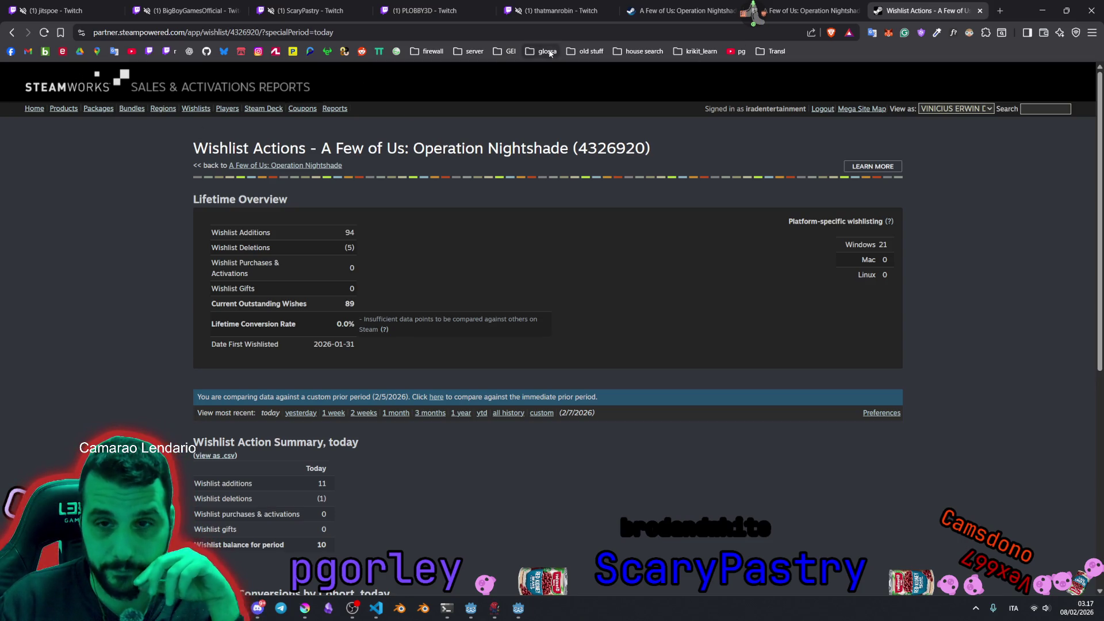
Go to the Operation Nightshade Demo store page via the firewall bookmarks folder.
left_click(432, 51)
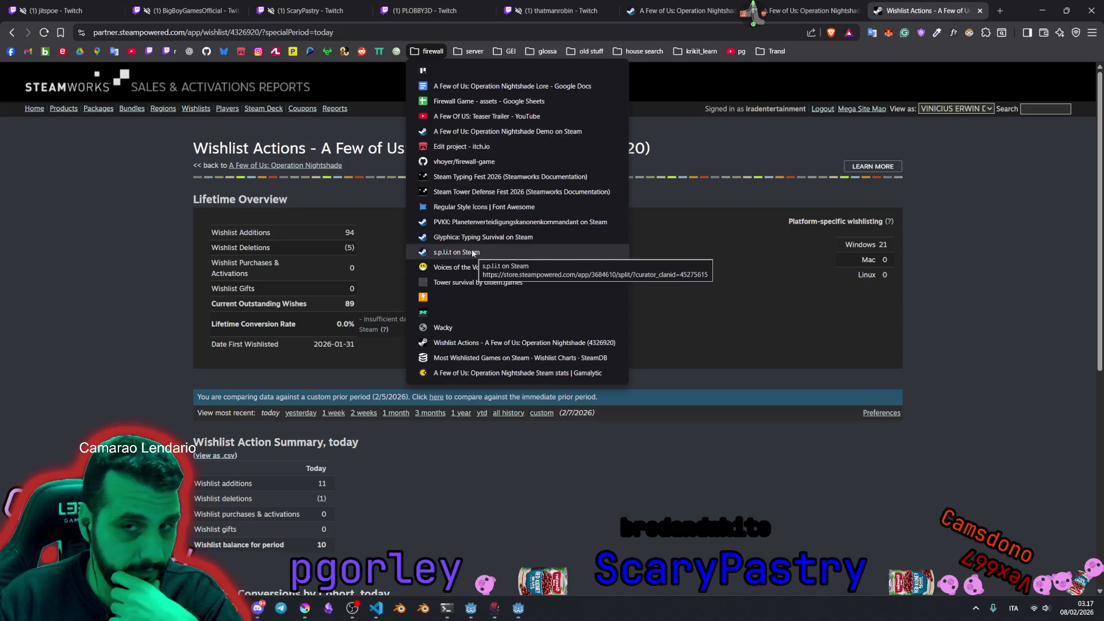
left_click(488, 134)
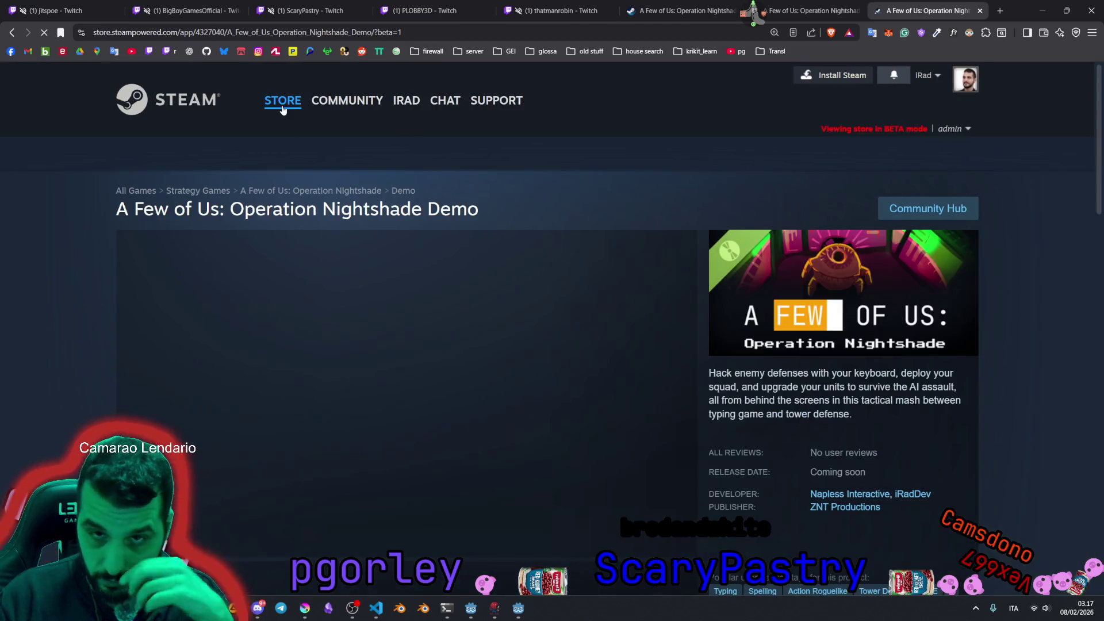
mouse_move(283, 104)
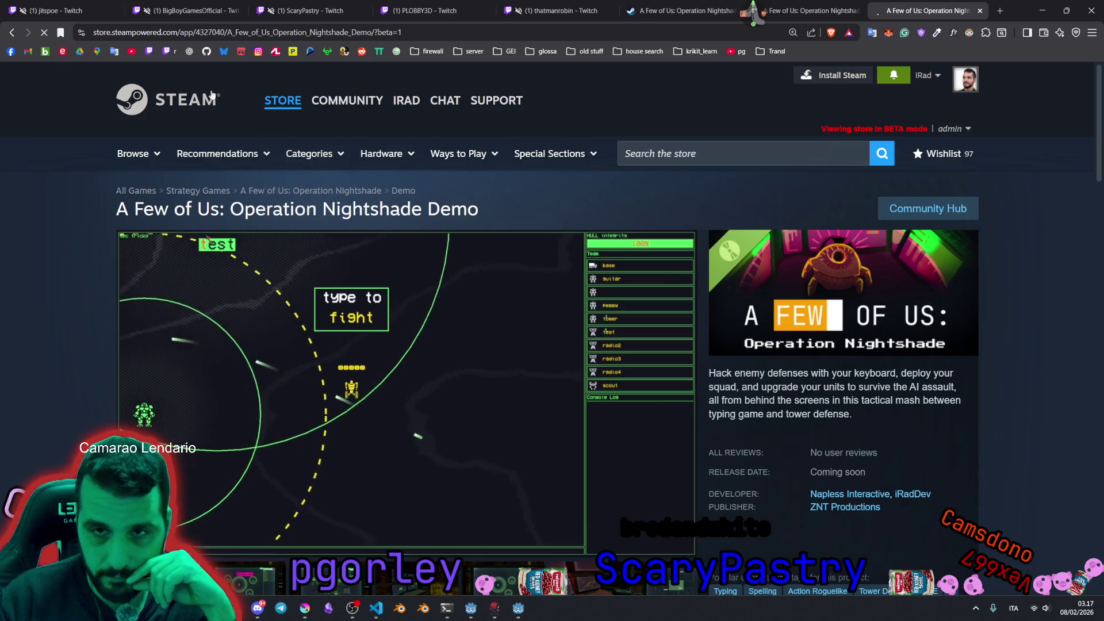
scroll(482, 270, "down", 10)
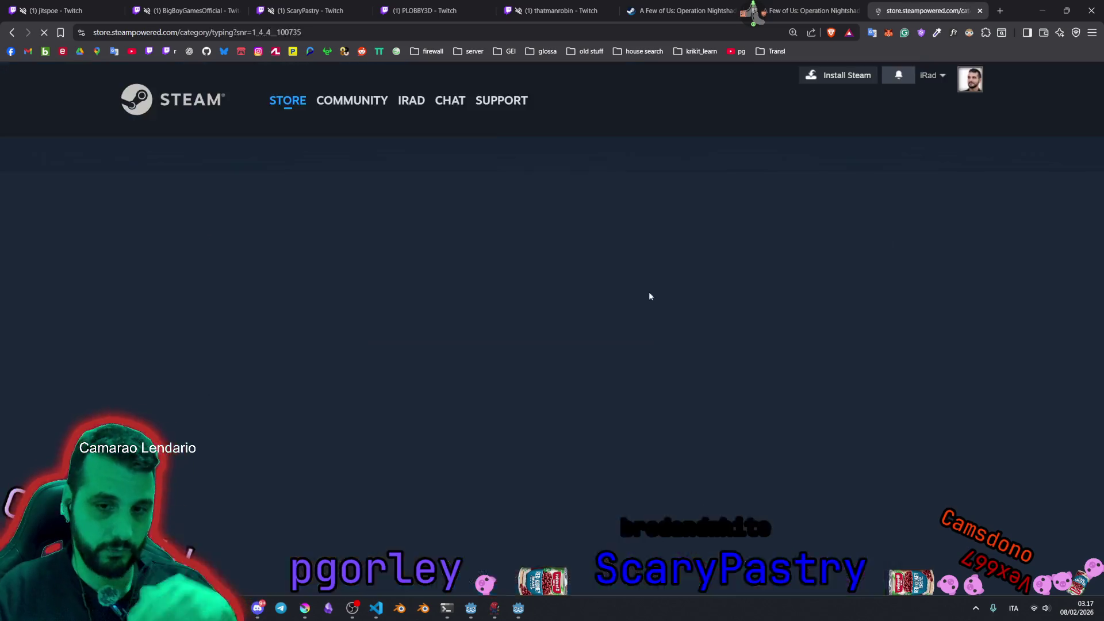
Show more popular titles on the Typing category page.
scroll(474, 322, "down", 5)
scroll(474, 324, "down", 4)
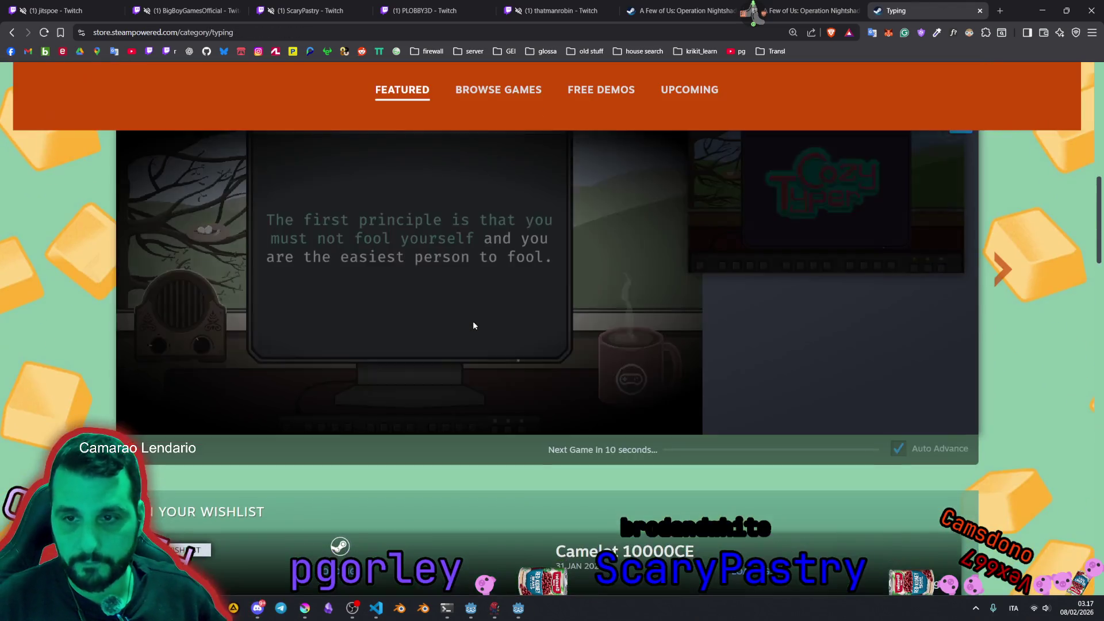
scroll(415, 320, "down", 8)
scroll(416, 320, "down", 5)
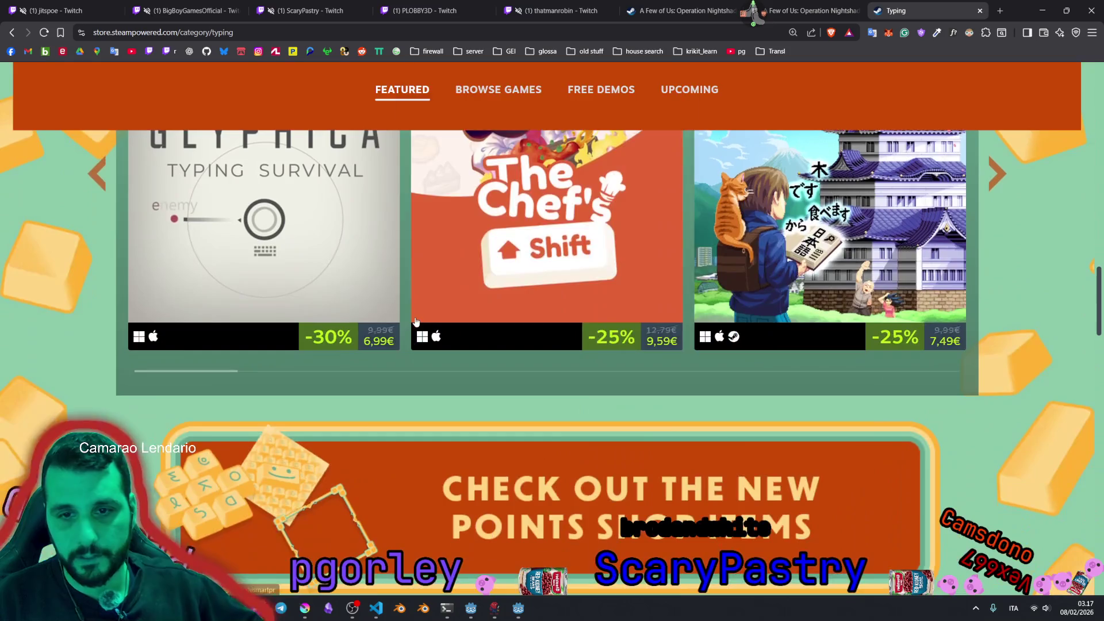
scroll(526, 339, "down", 8)
scroll(626, 334, "down", 4)
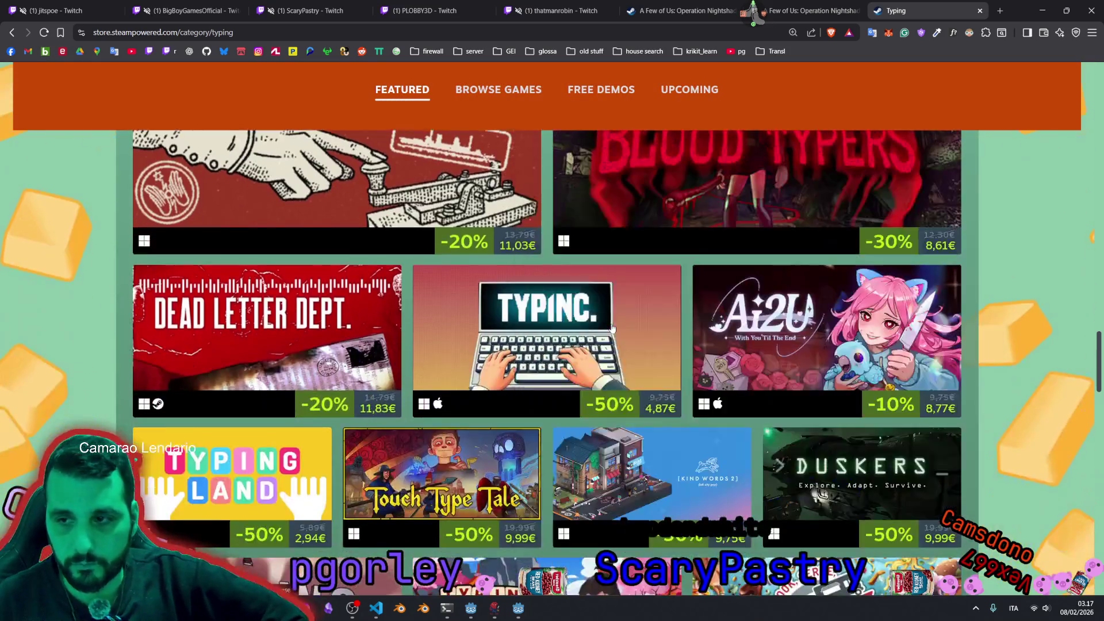
scroll(75, 318, "down", 3)
scroll(74, 318, "down", 1)
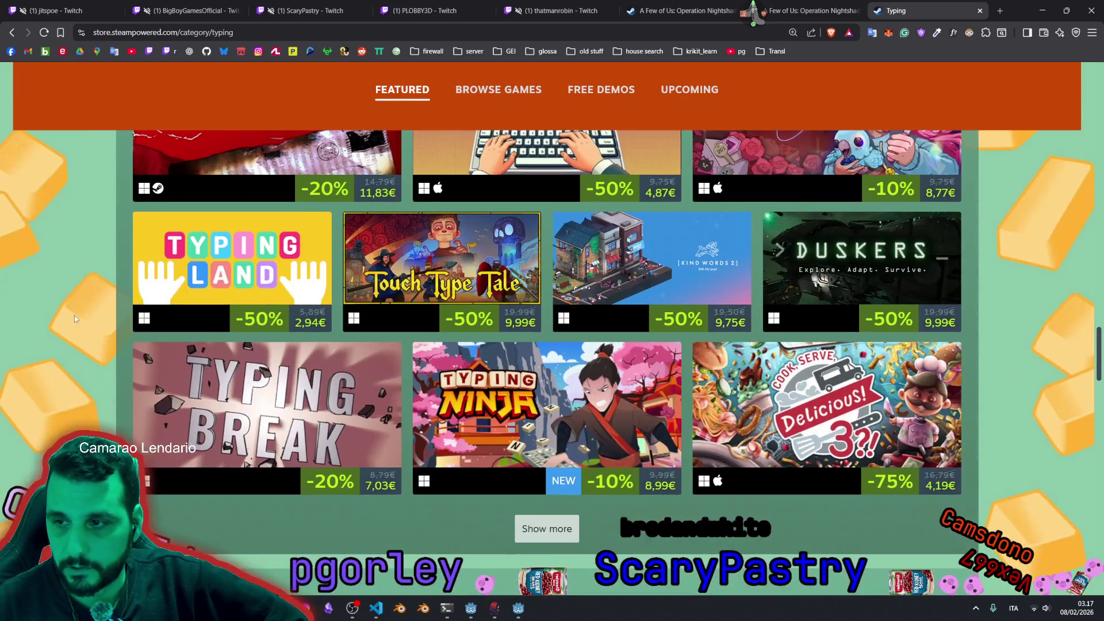
scroll(563, 281, "down", 5)
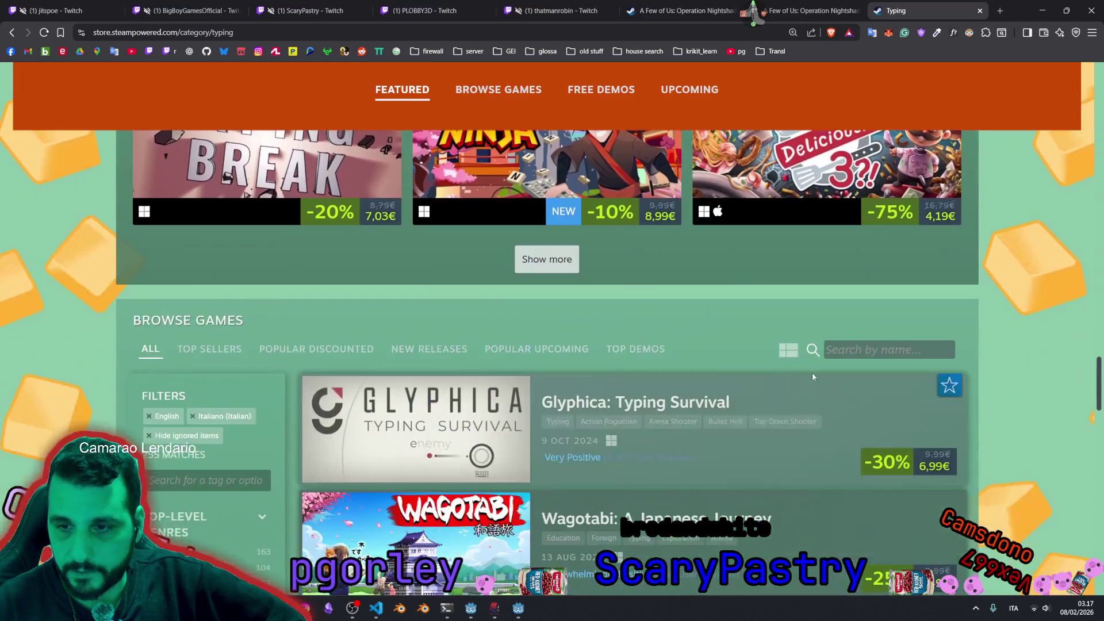
left_click(561, 267)
Remove the Italian language filter from the Browse Games list.
scroll(29, 320, "down", 4)
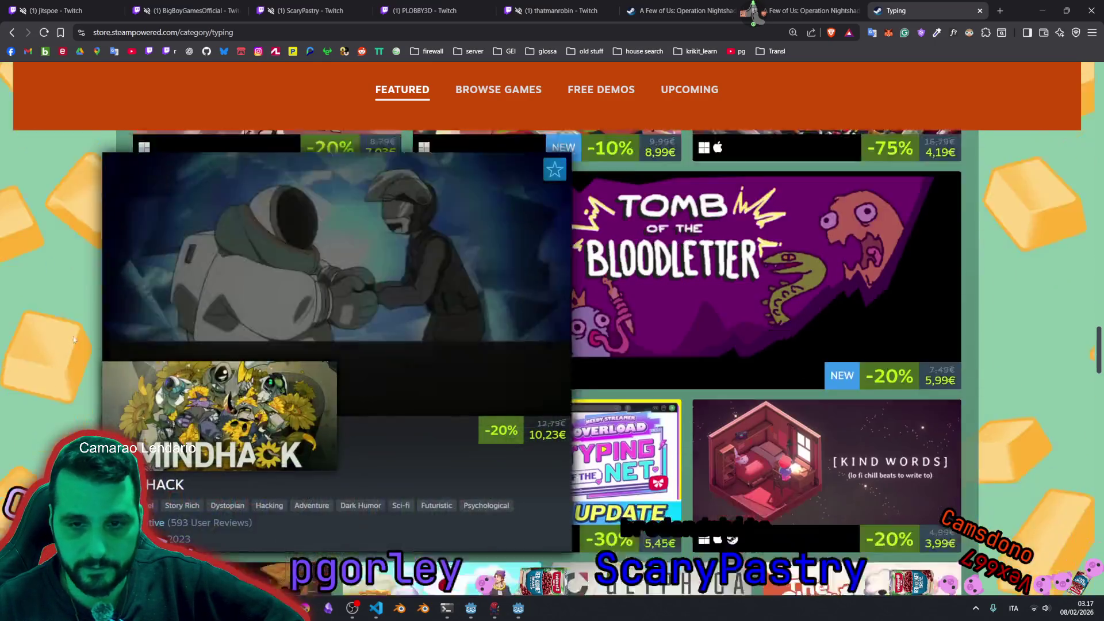
scroll(393, 362, "down", 3)
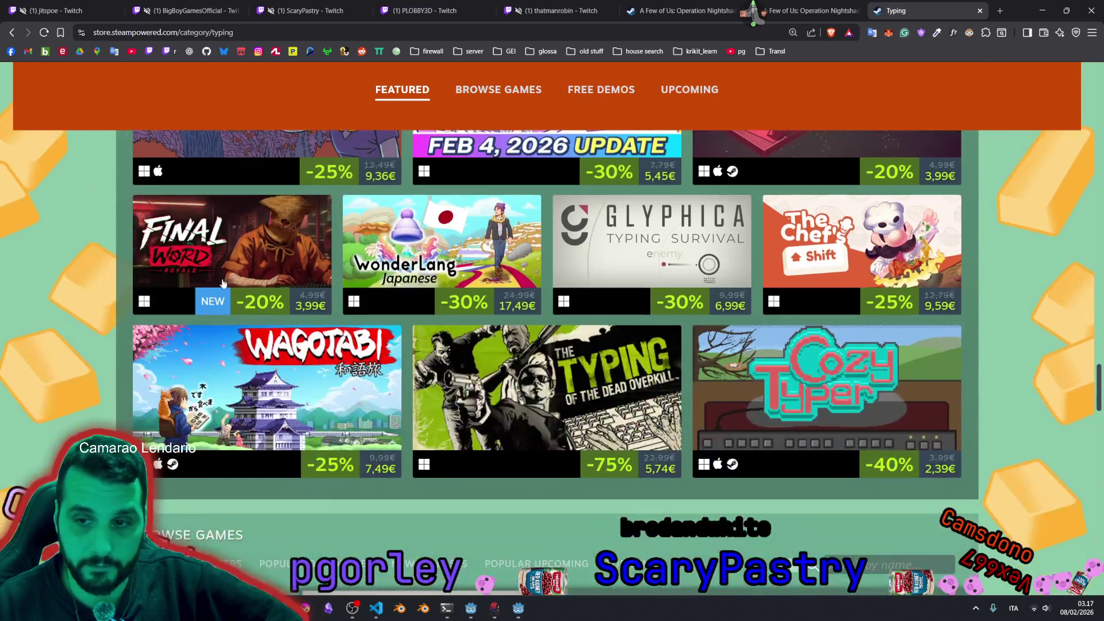
scroll(91, 298, "down", 5)
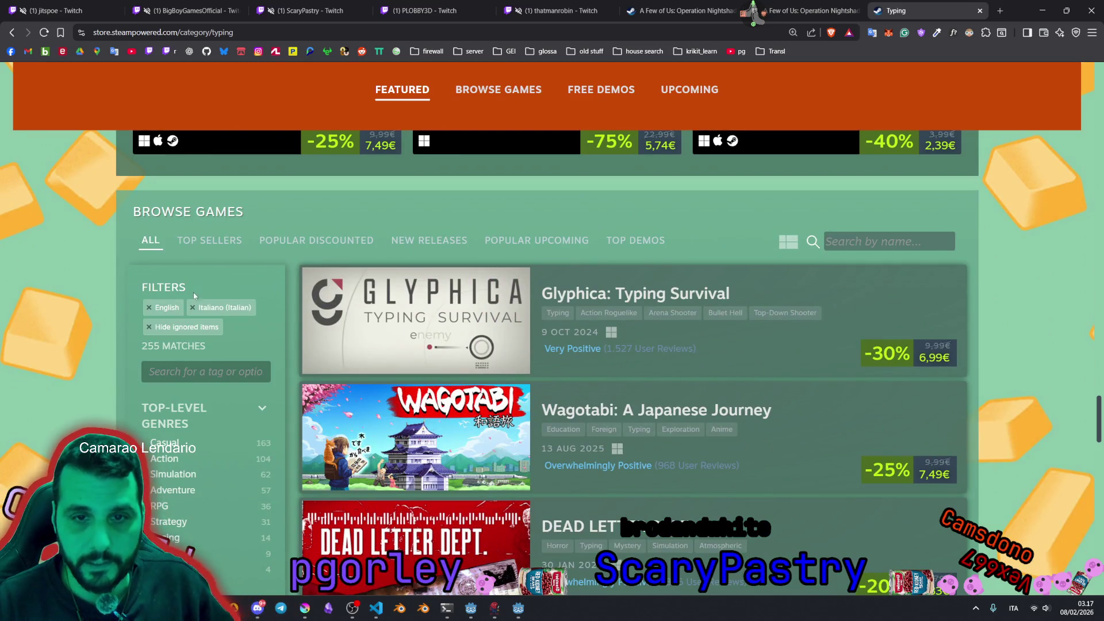
left_click(192, 309)
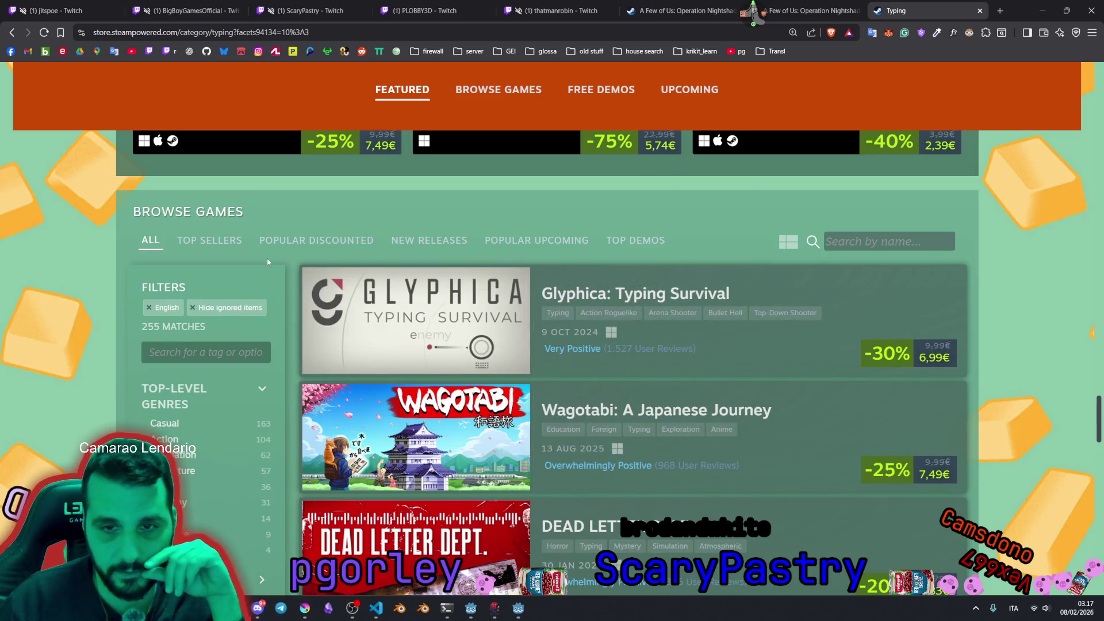
Remove the Hide ignored items filter, leaving only English, and load more games.
left_click(192, 308)
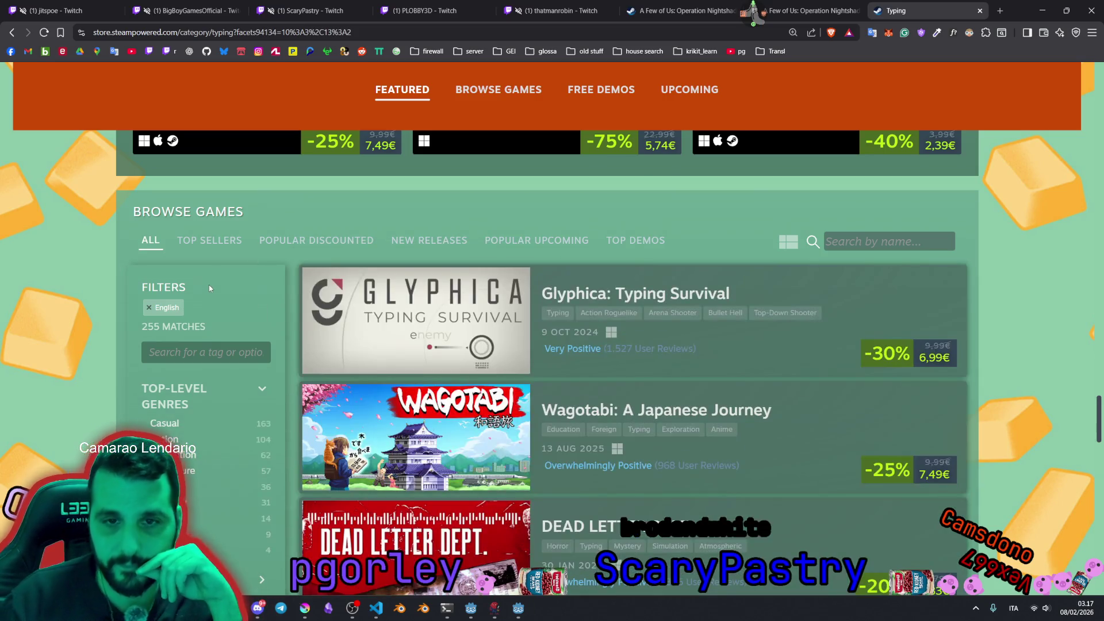
scroll(487, 320, "down", 7)
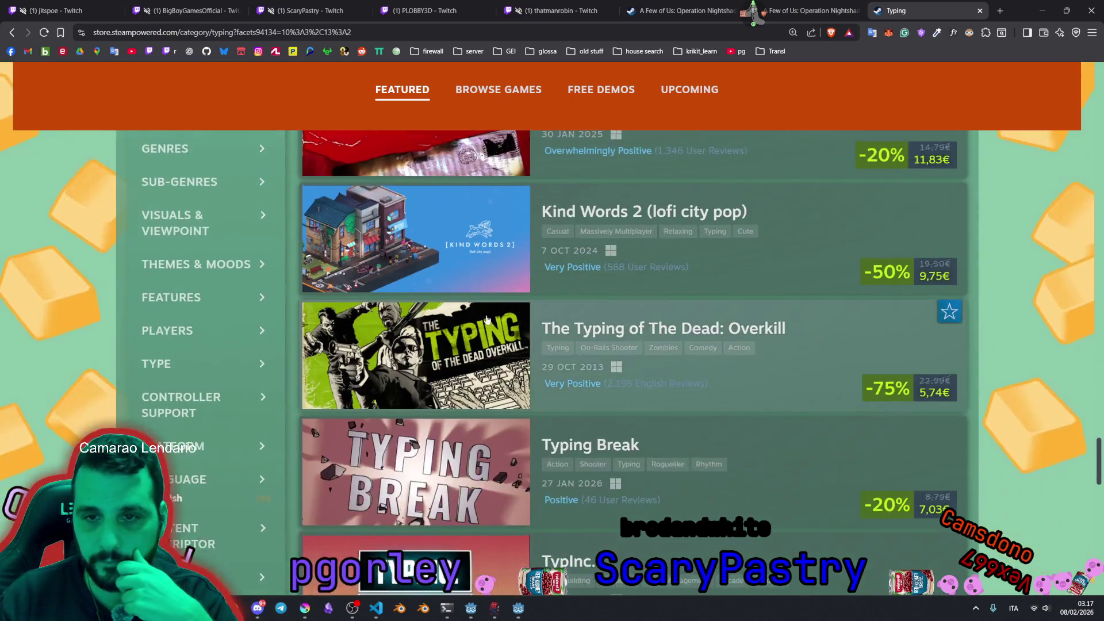
scroll(487, 320, "down", 10)
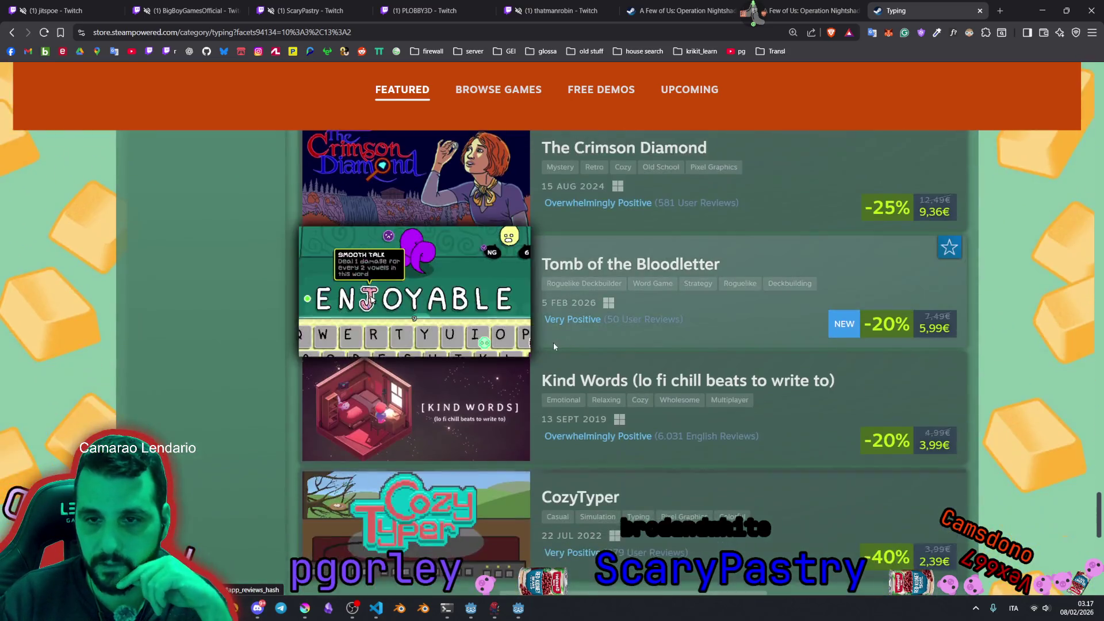
scroll(553, 346, "down", 3)
left_click(580, 387)
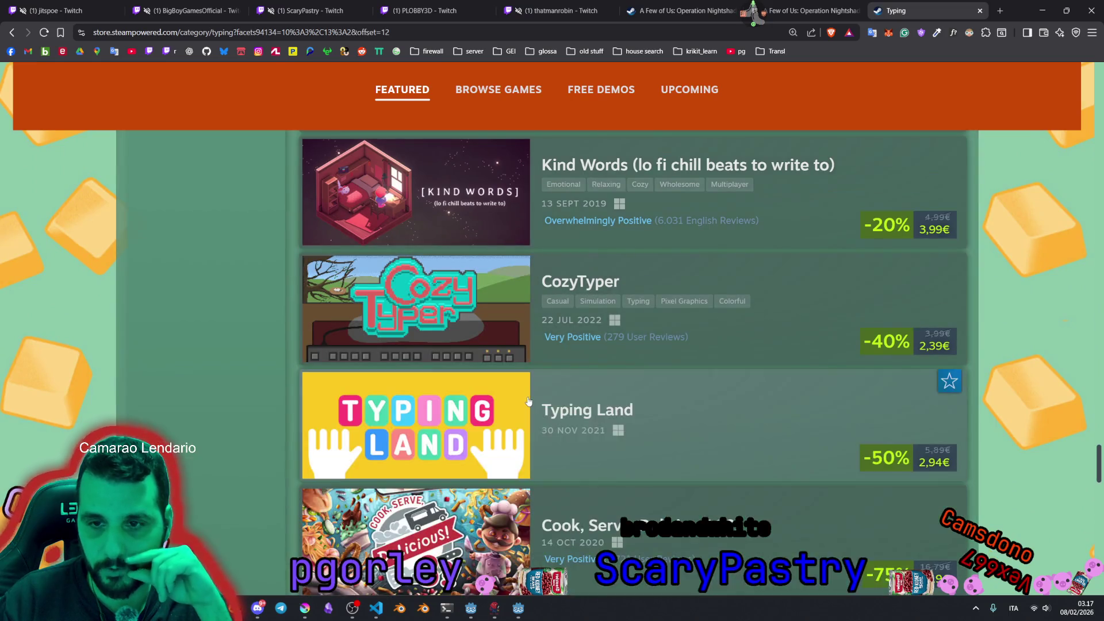
Load two further batches of upcoming typing games.
scroll(529, 400, "down", 13)
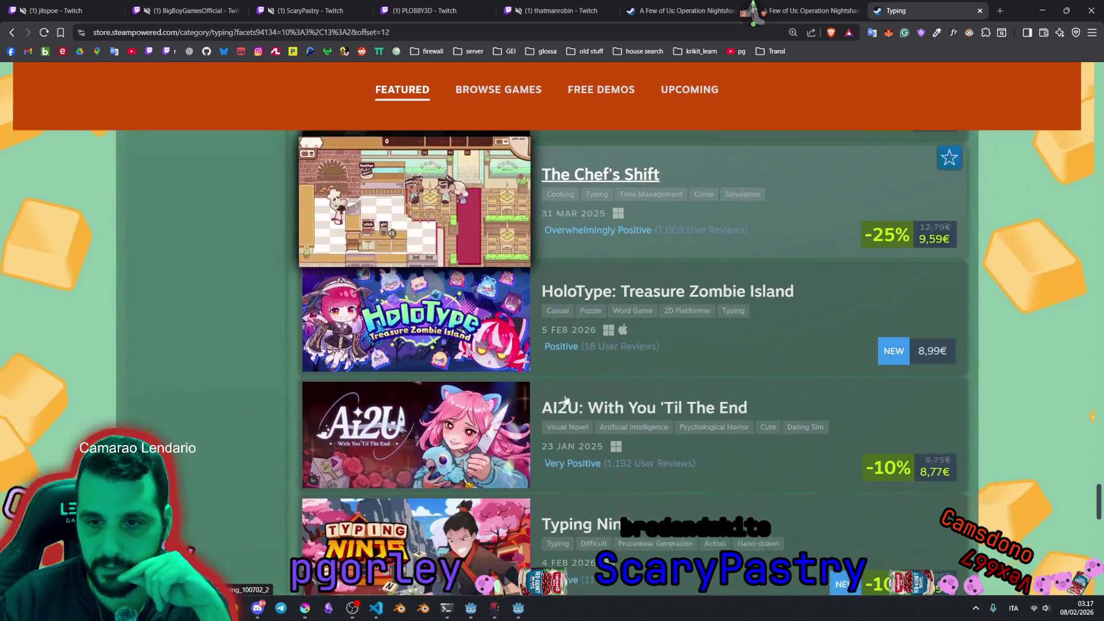
scroll(565, 399, "down", 10)
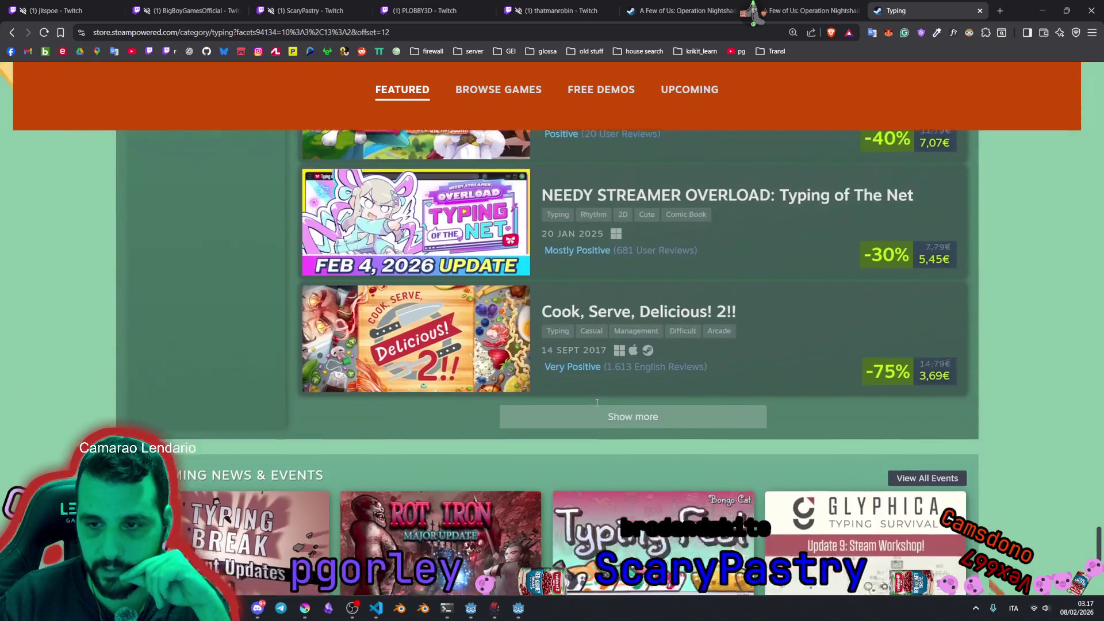
scroll(597, 402, "down", 2)
left_click(593, 333)
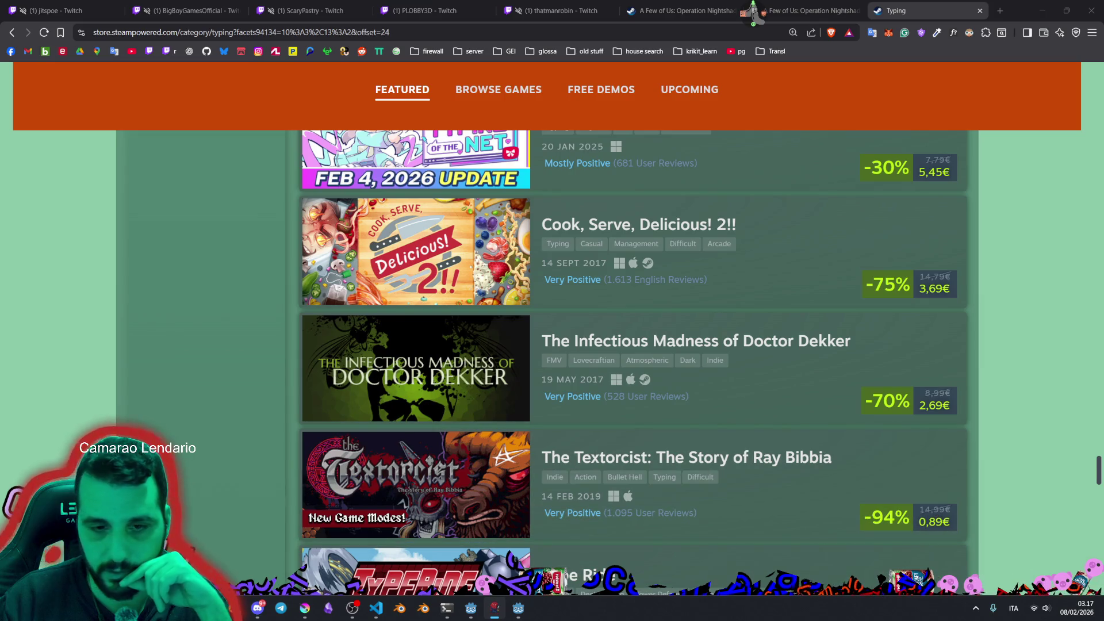
scroll(571, 316, "down", 10)
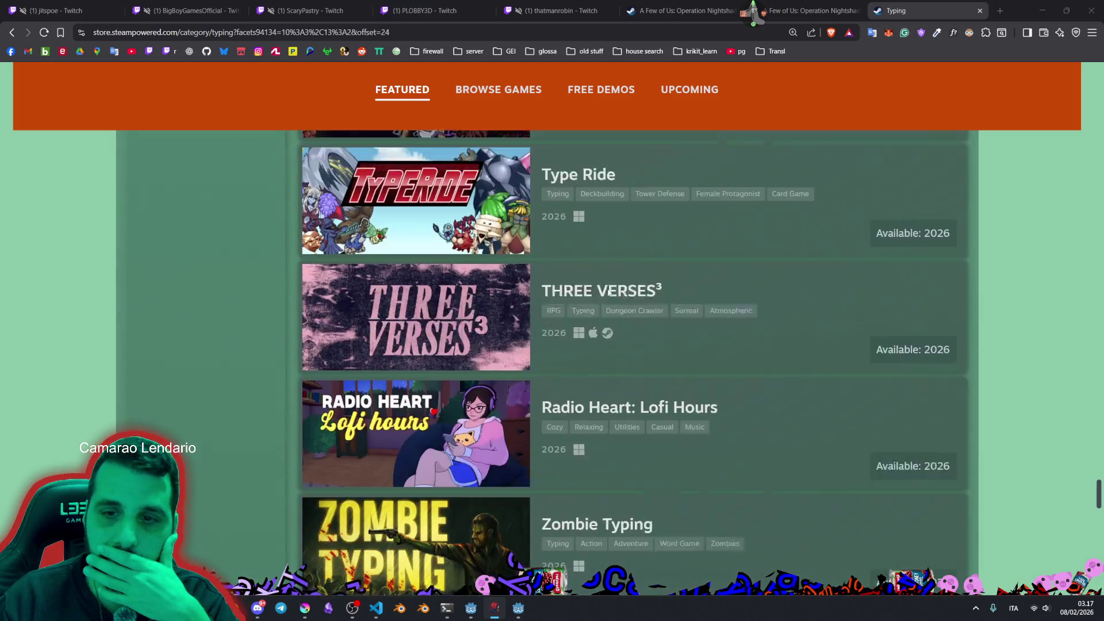
scroll(609, 293, "down", 9)
scroll(609, 293, "up", 3)
scroll(607, 289, "up", 2)
mouse_move(397, 300)
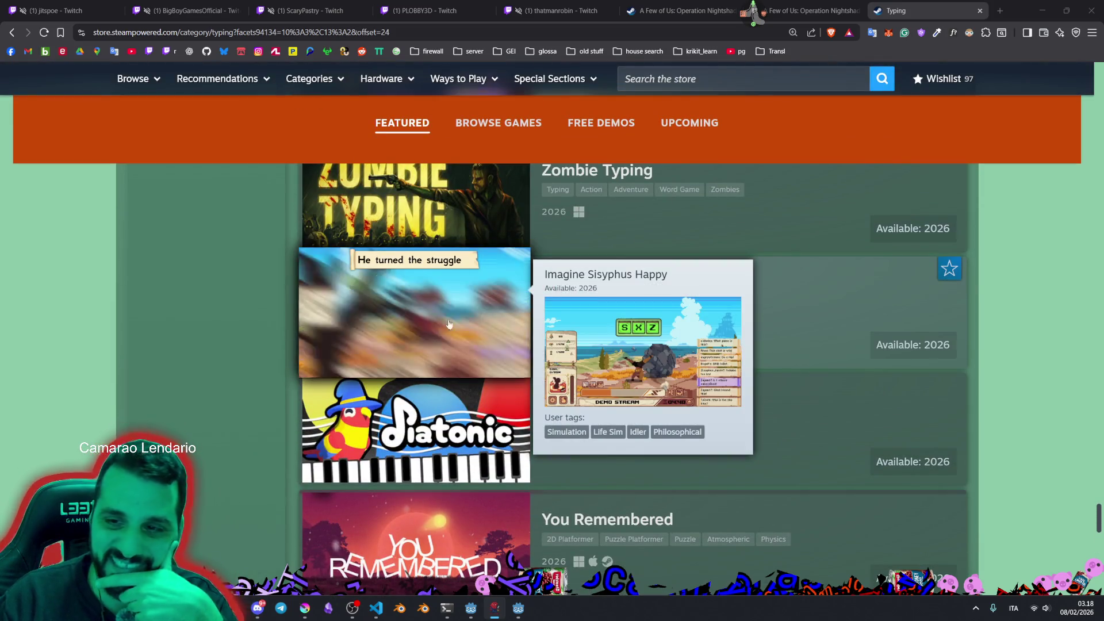
scroll(449, 324, "down", 5)
scroll(603, 404, "down", 4)
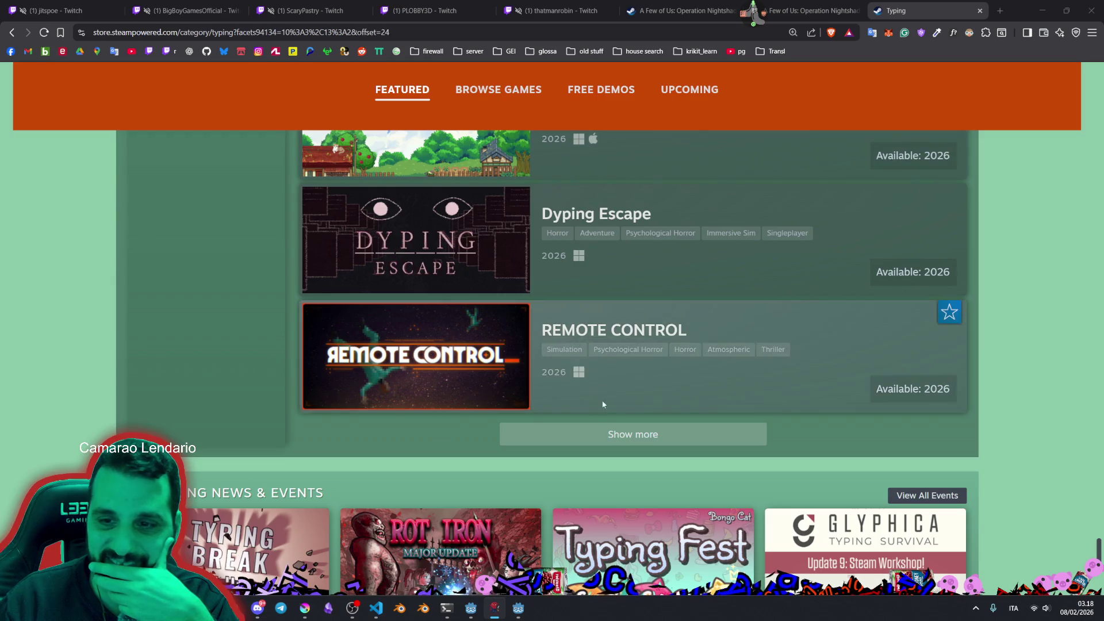
left_click(614, 435)
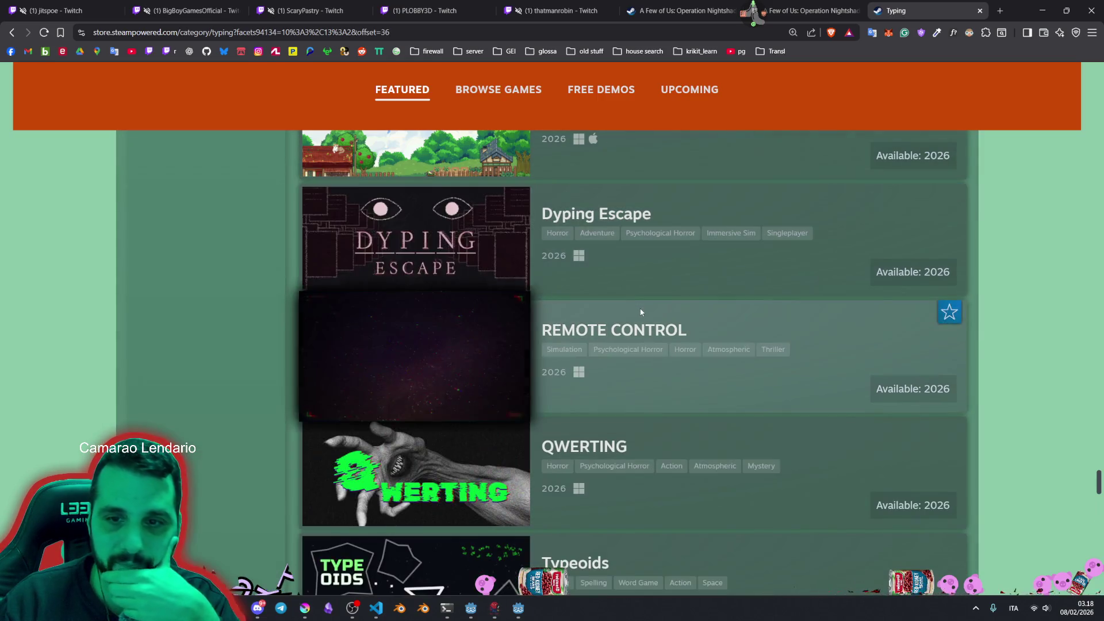
Select OVERTYPE's availability date, then load Hunt And Peck, Campfire Harmony and Final Sentence.
scroll(641, 312, "down", 9)
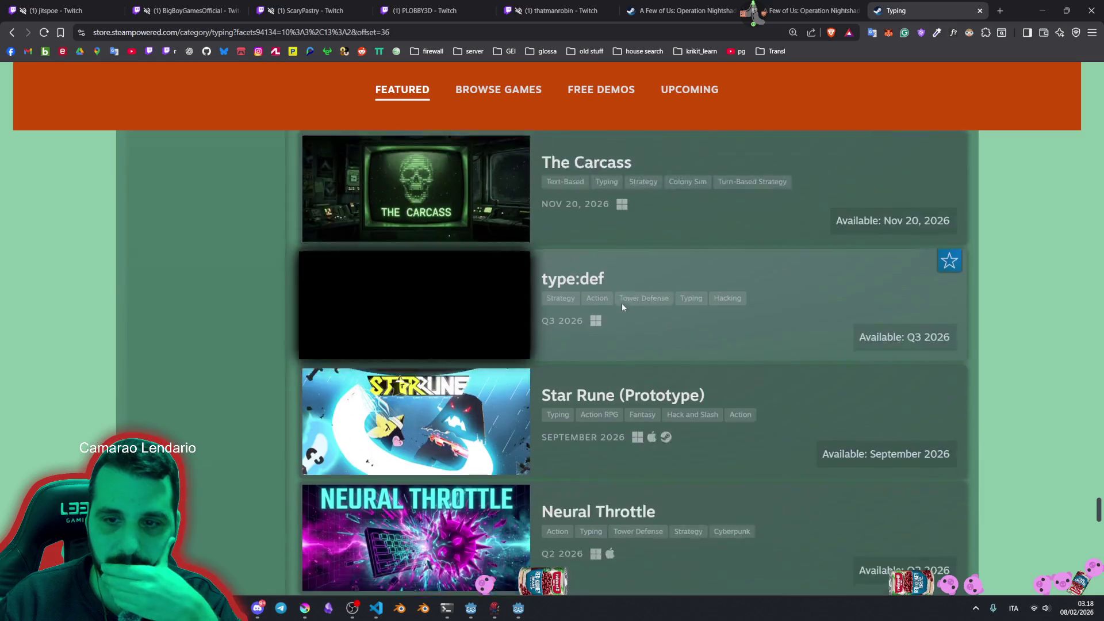
scroll(622, 302, "down", 6)
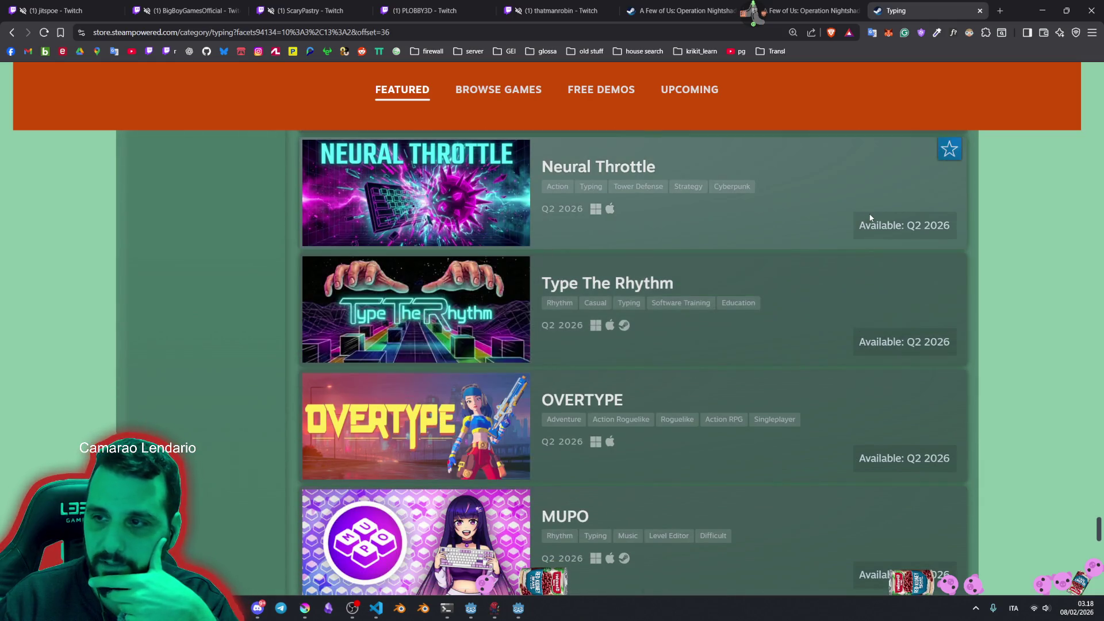
scroll(872, 319, "down", 3)
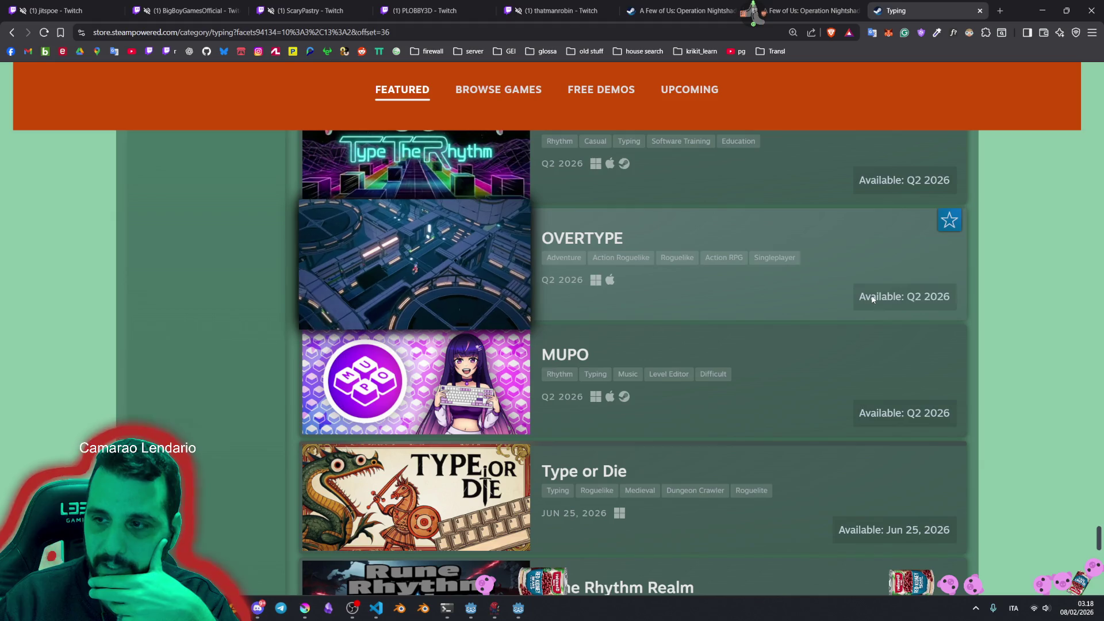
left_click_drag(872, 299, 952, 299)
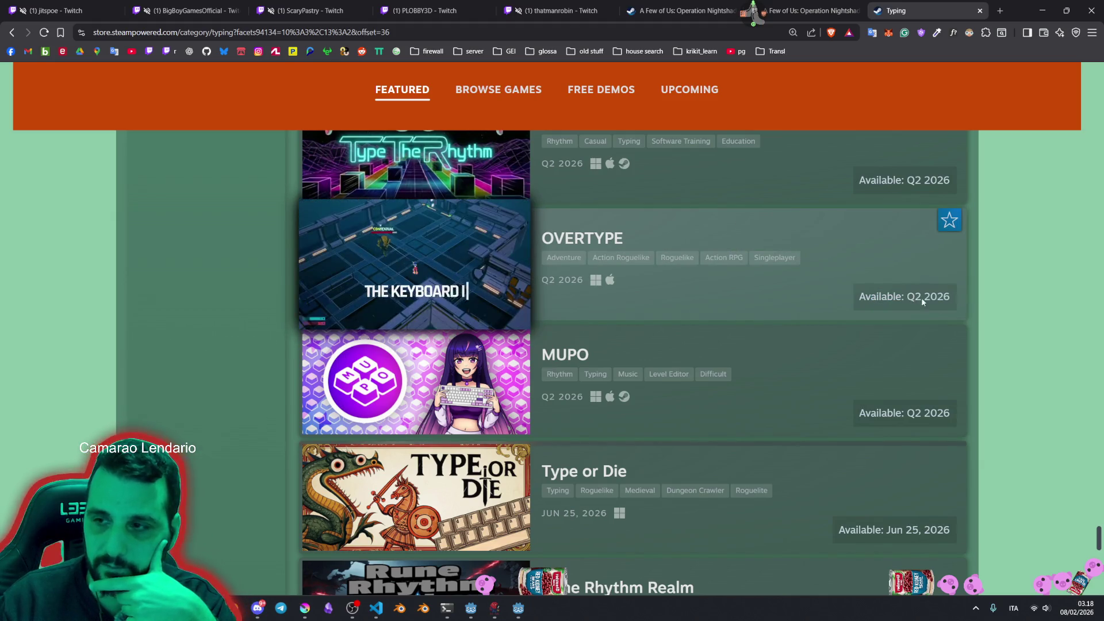
mouse_move(435, 247)
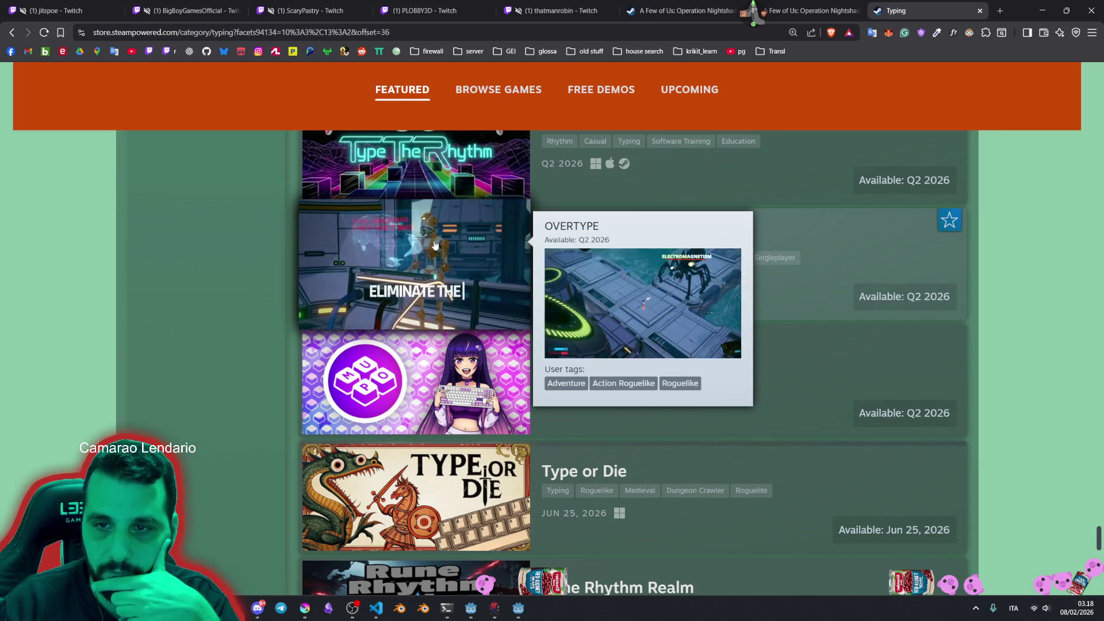
scroll(231, 309, "down", 3)
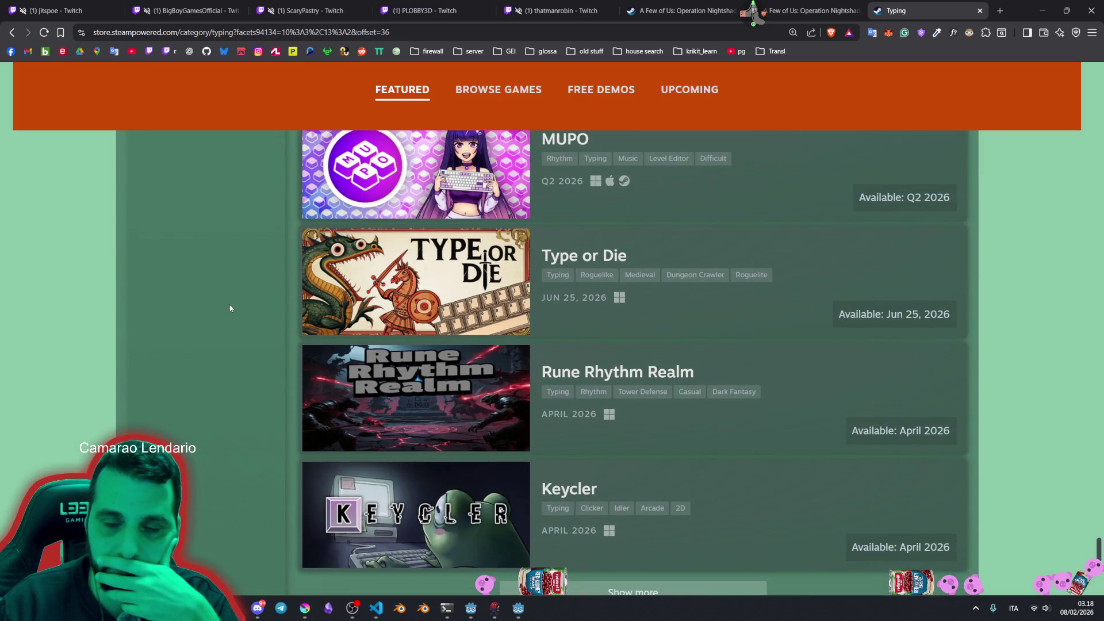
scroll(231, 309, "down", 2)
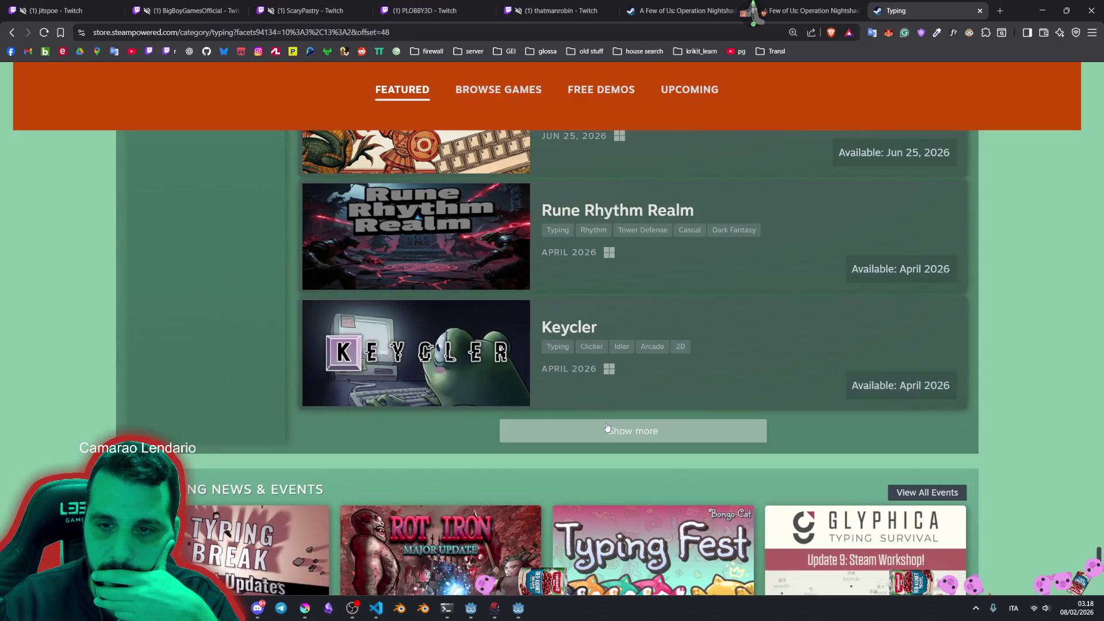
left_click(607, 429)
scroll(608, 349, "down", 2)
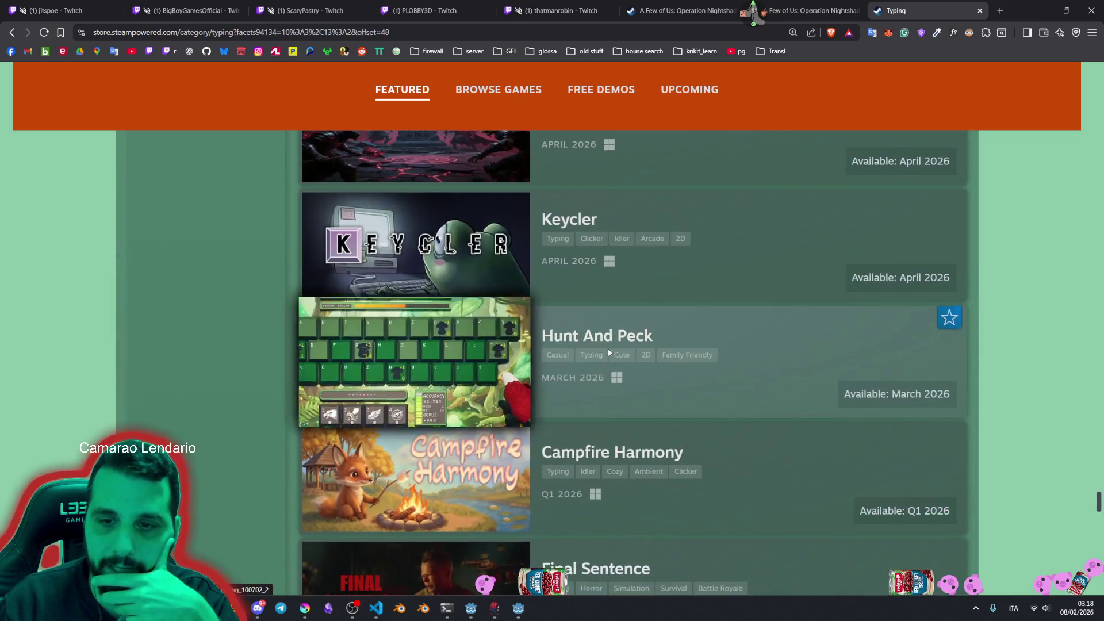
scroll(609, 349, "down", 8)
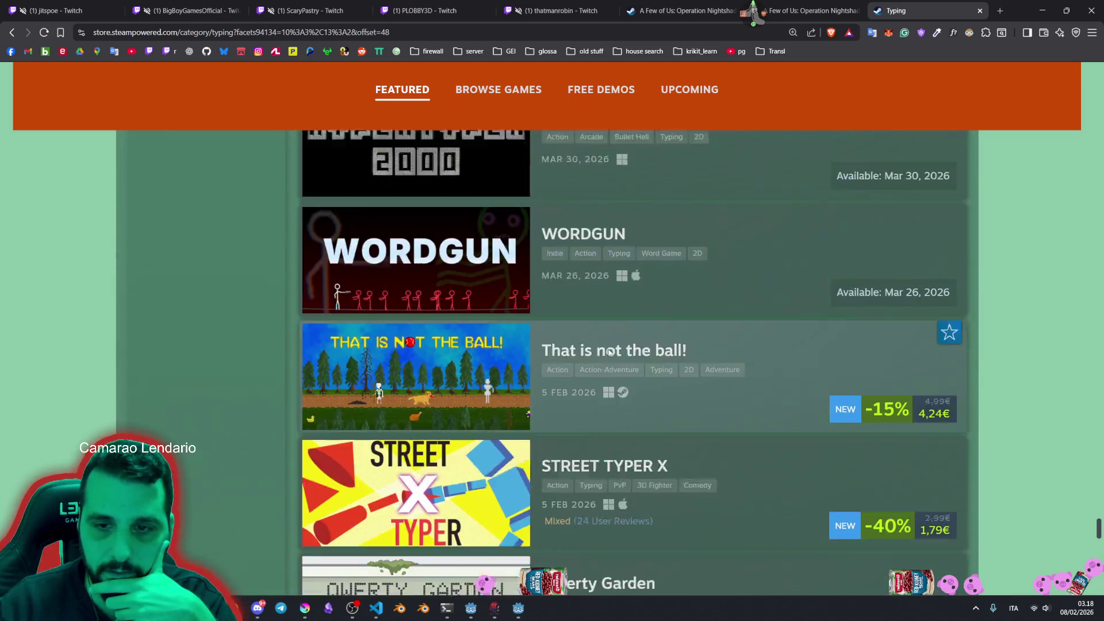
Scroll down through the newly loaded typing games.
scroll(609, 352, "down", 5)
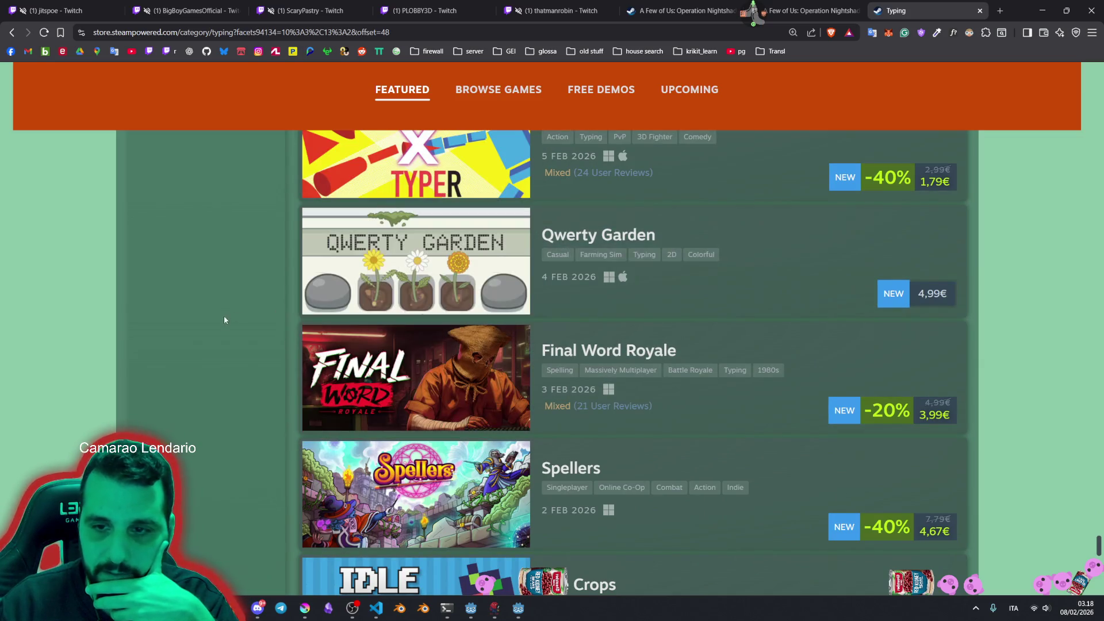
mouse_move(443, 392)
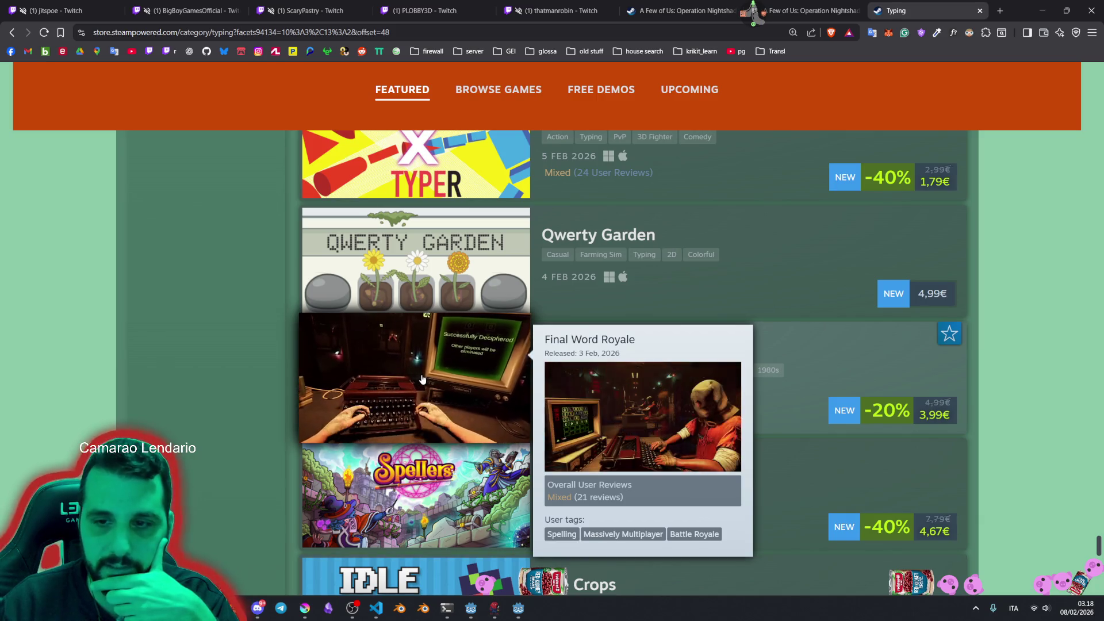
scroll(395, 372, "down", 2)
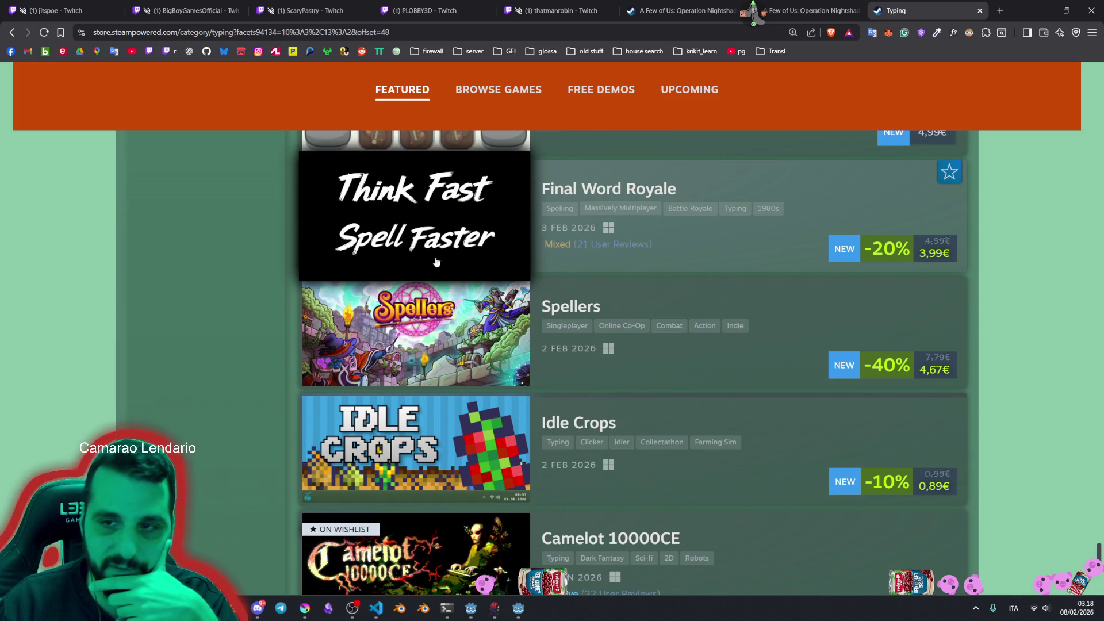
scroll(244, 273, "down", 3)
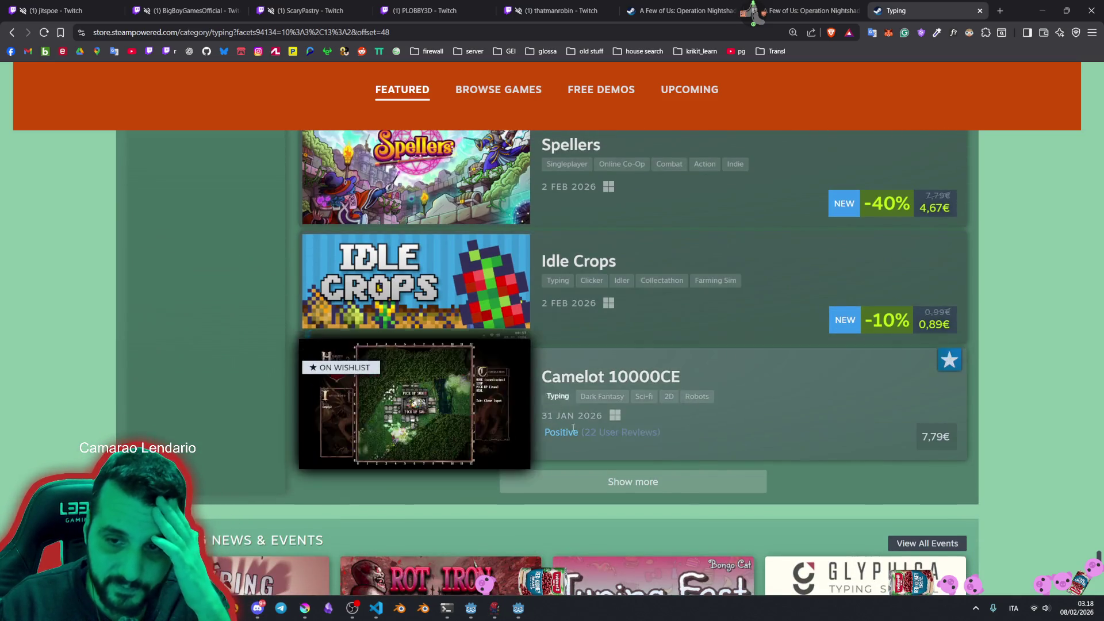
mouse_move(604, 298)
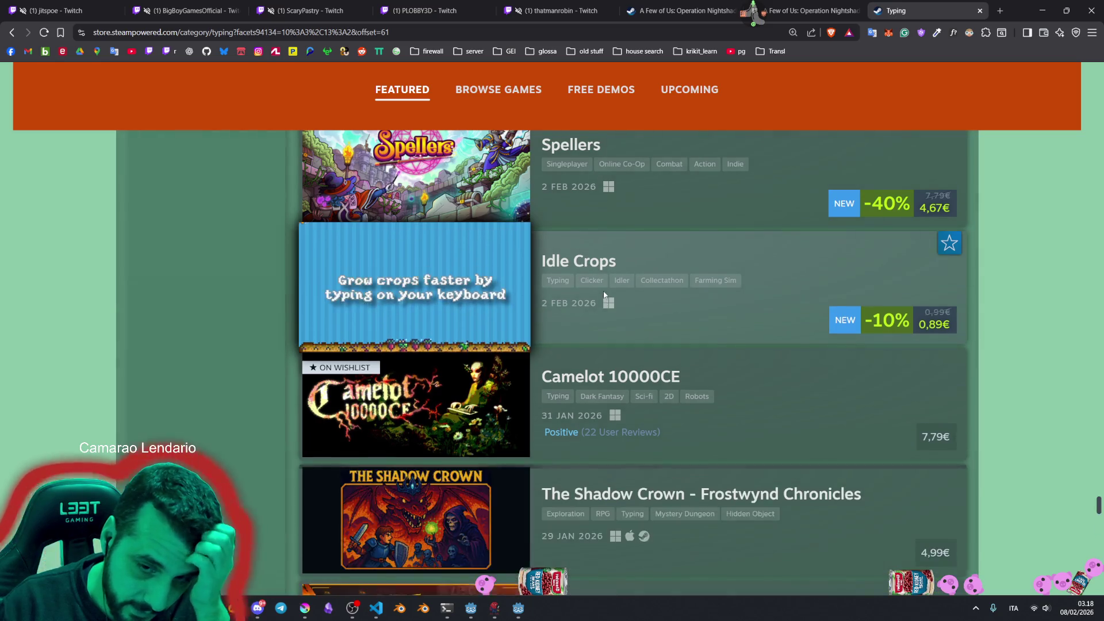
scroll(604, 293, "down", 3)
scroll(602, 291, "down", 2)
scroll(603, 291, "down", 8)
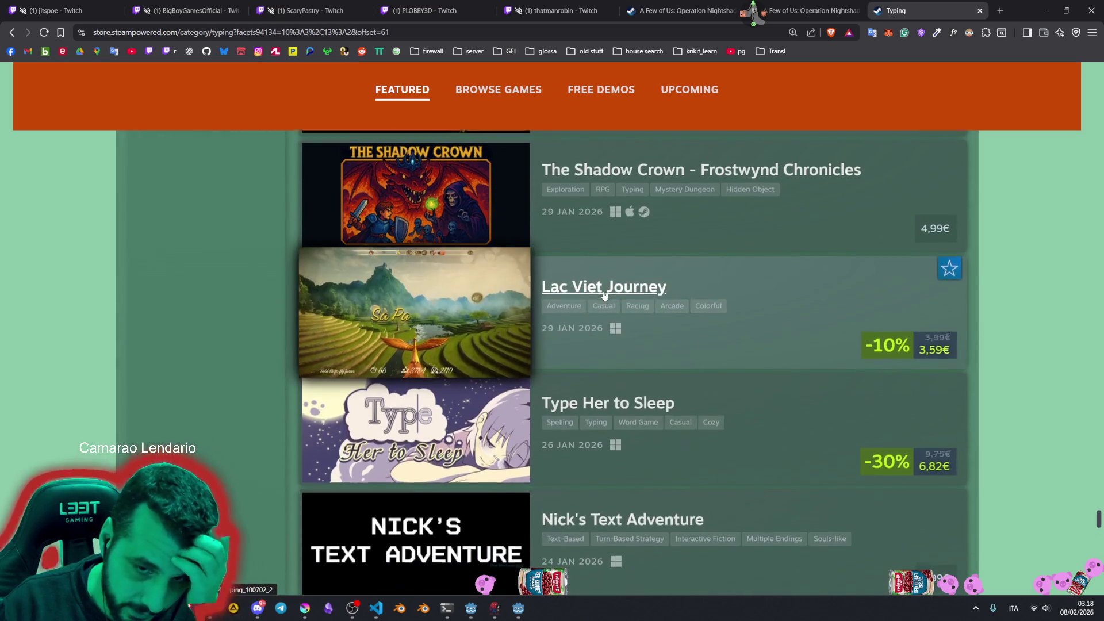
scroll(603, 291, "down", 12)
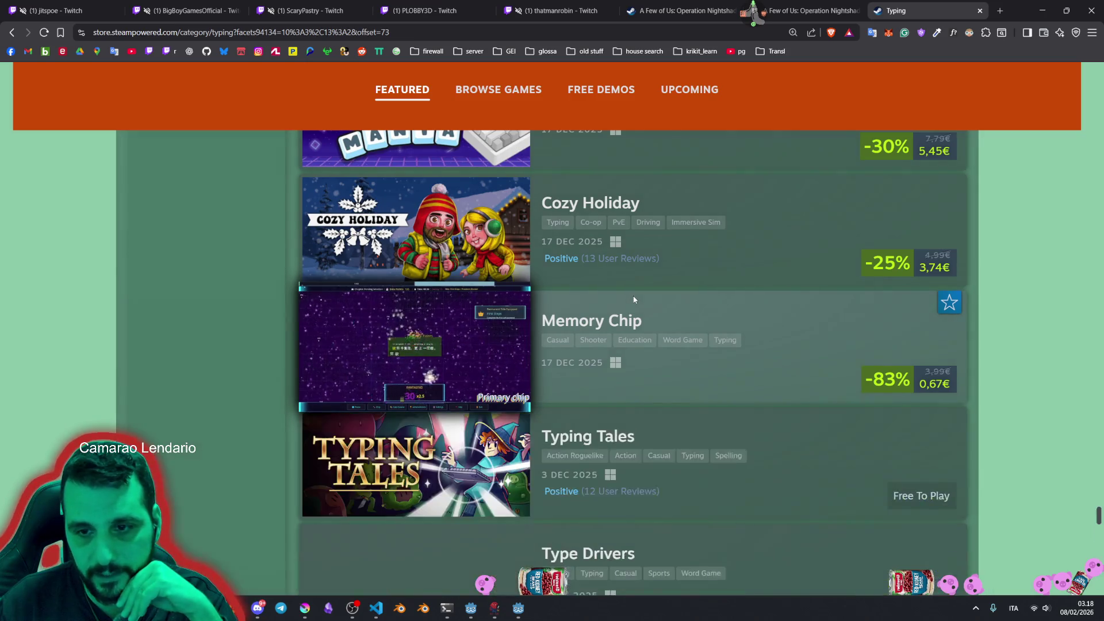
scroll(634, 299, "down", 5)
scroll(634, 299, "down", 9)
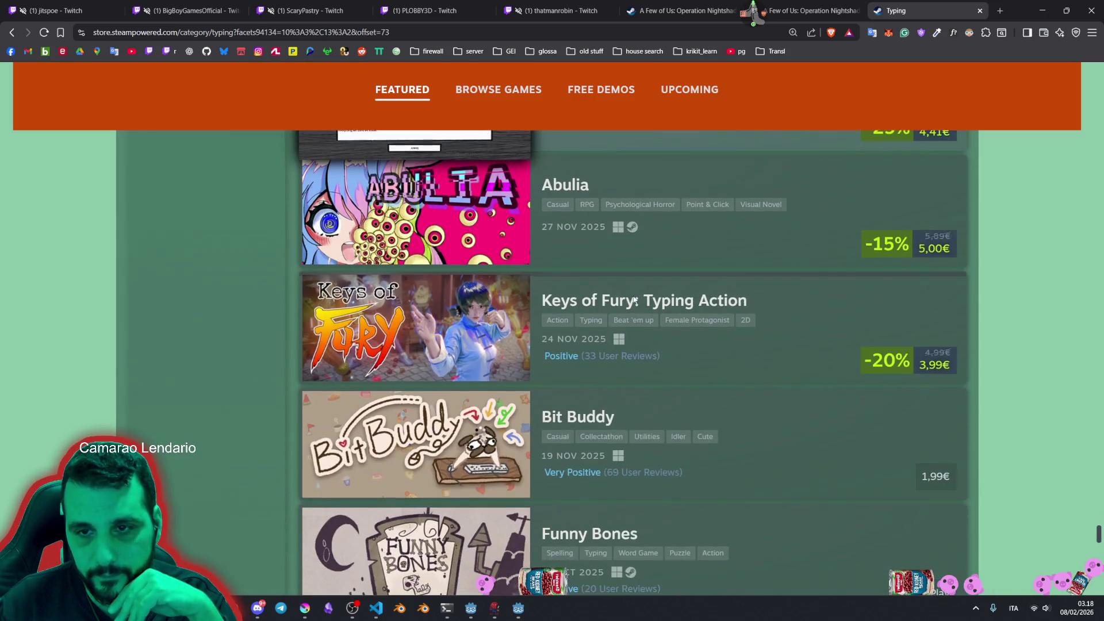
scroll(635, 299, "down", 10)
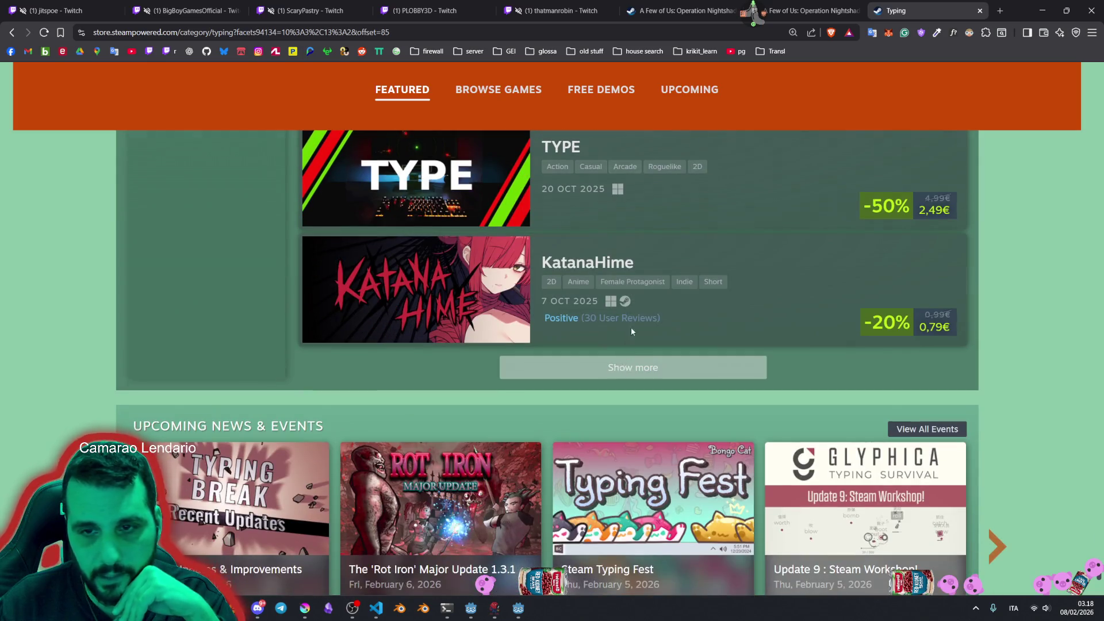
Continue to Learn Japanese Kana & Vocab with Sushi and load the next batch.
scroll(747, 316, "down", 2)
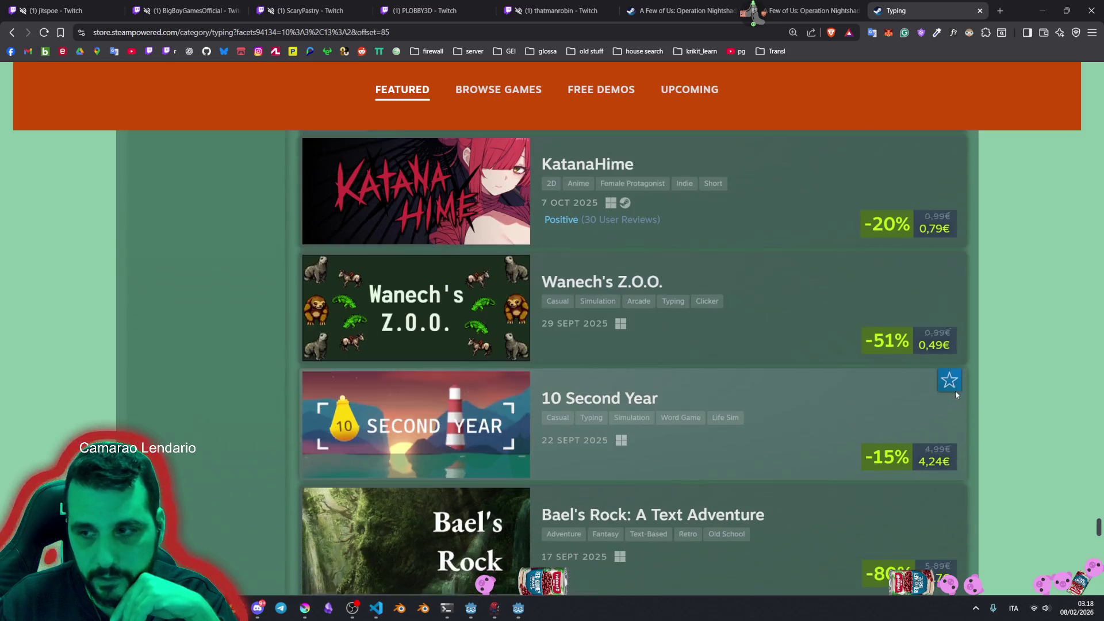
scroll(775, 322, "down", 9)
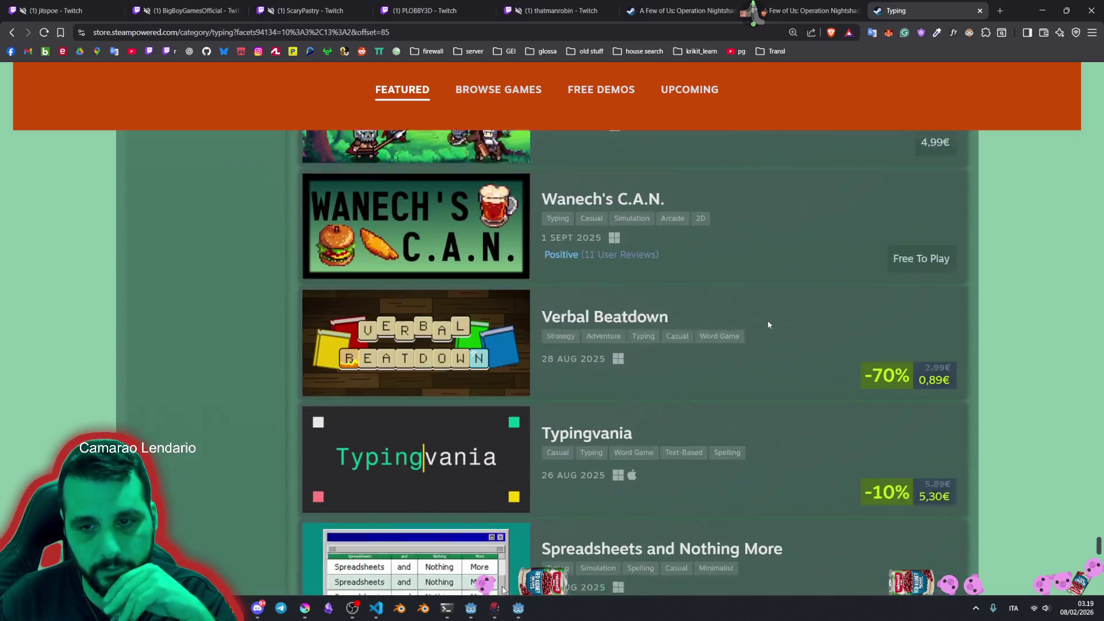
scroll(769, 325, "down", 4)
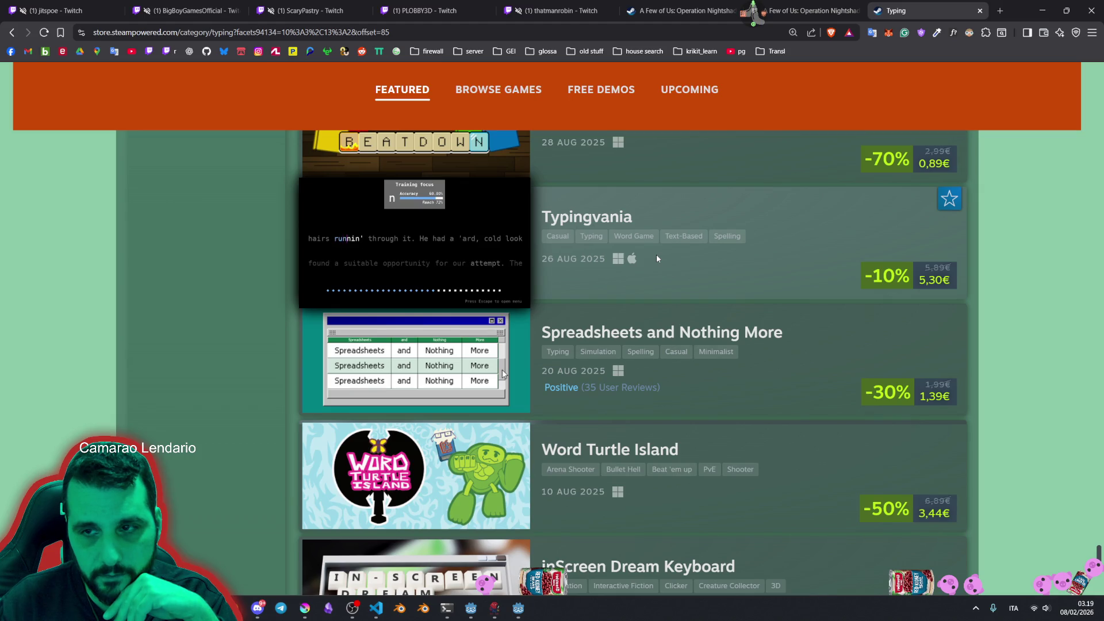
scroll(657, 258, "down", 8)
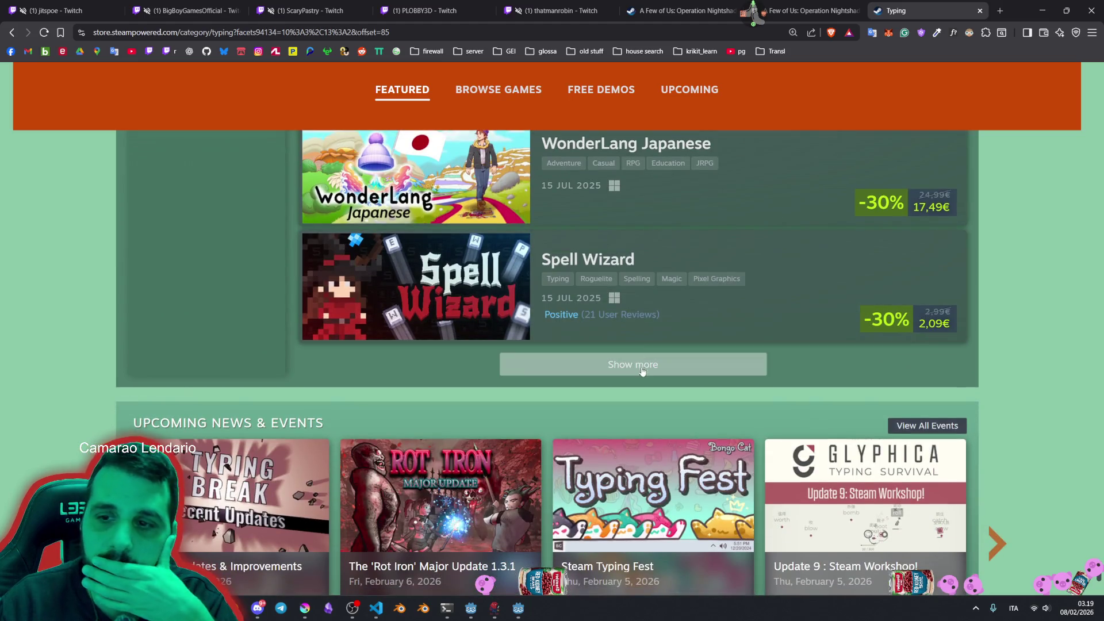
mouse_move(657, 299)
scroll(656, 295, "down", 5)
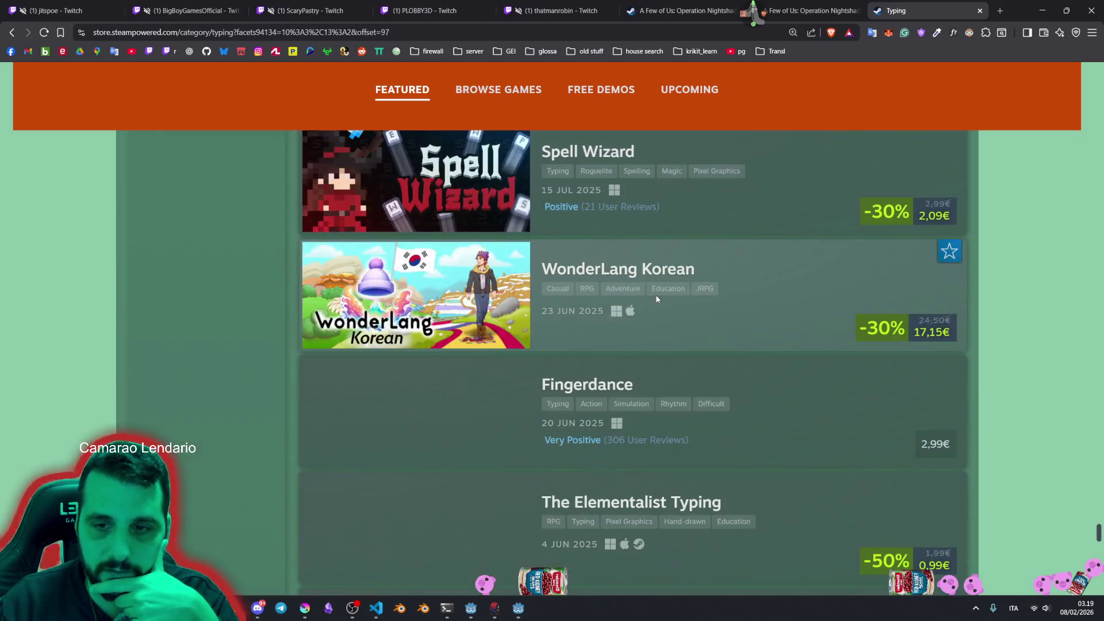
scroll(662, 294, "down", 7)
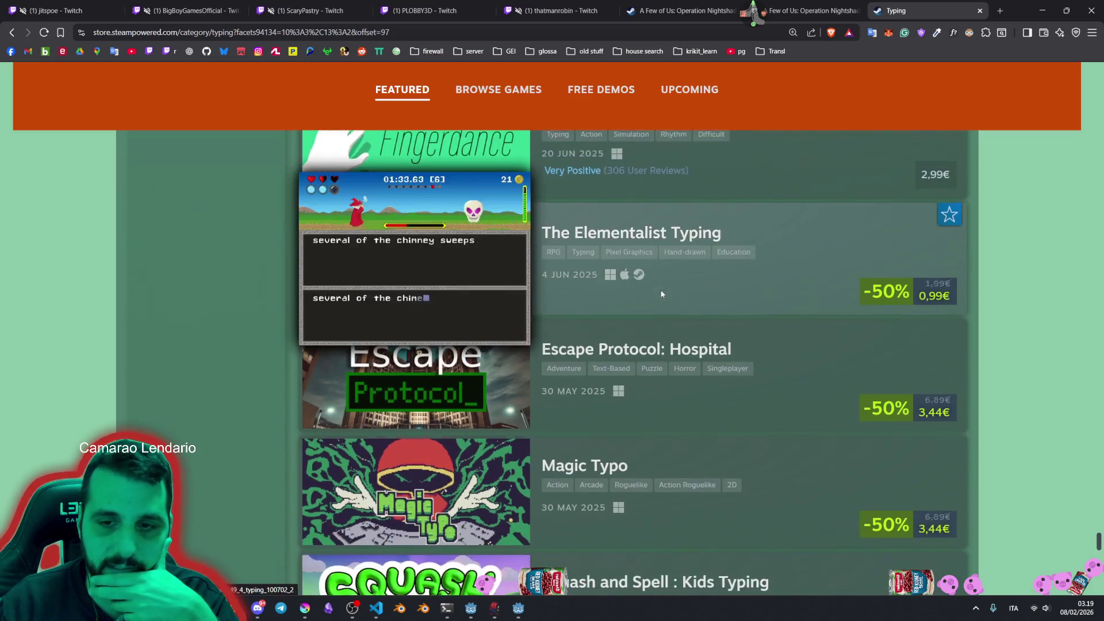
scroll(636, 378, "down", 3)
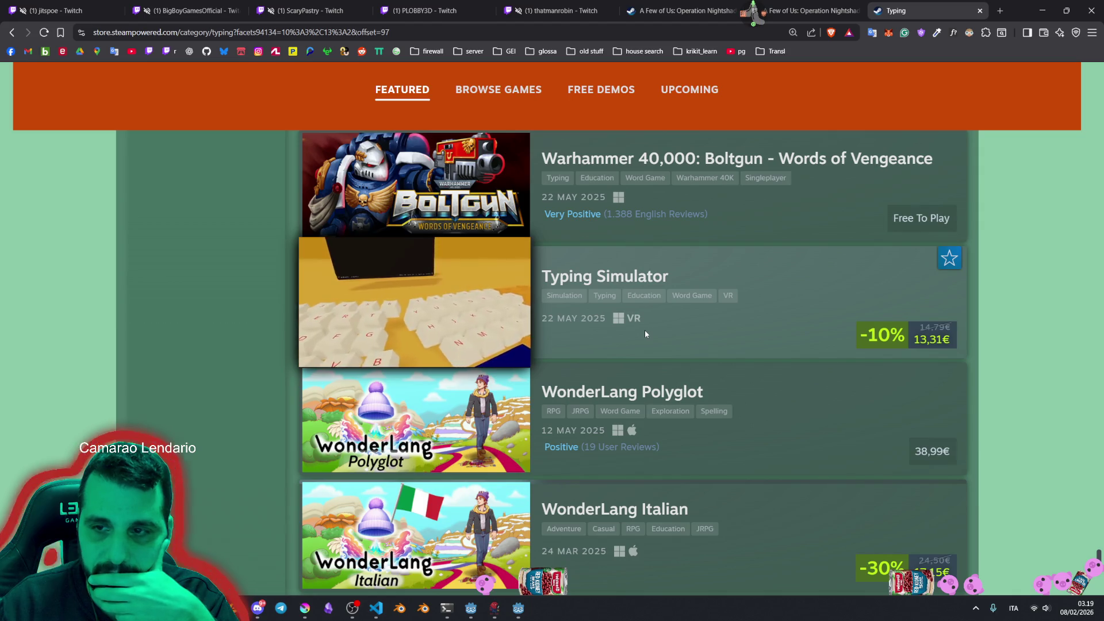
scroll(642, 326, "down", 4)
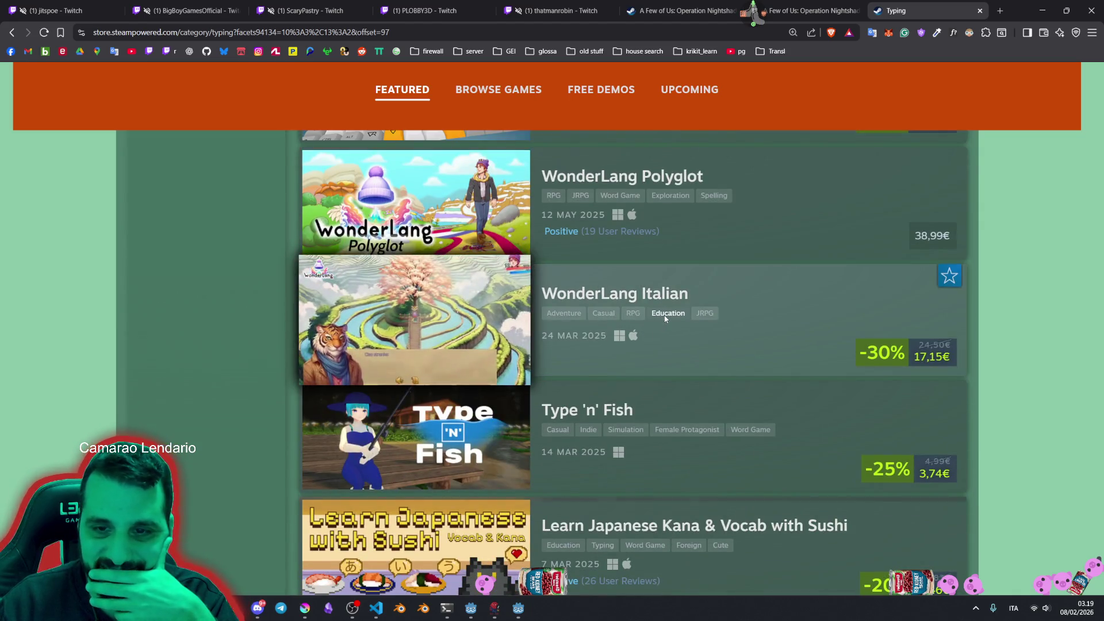
scroll(666, 319, "down", 5)
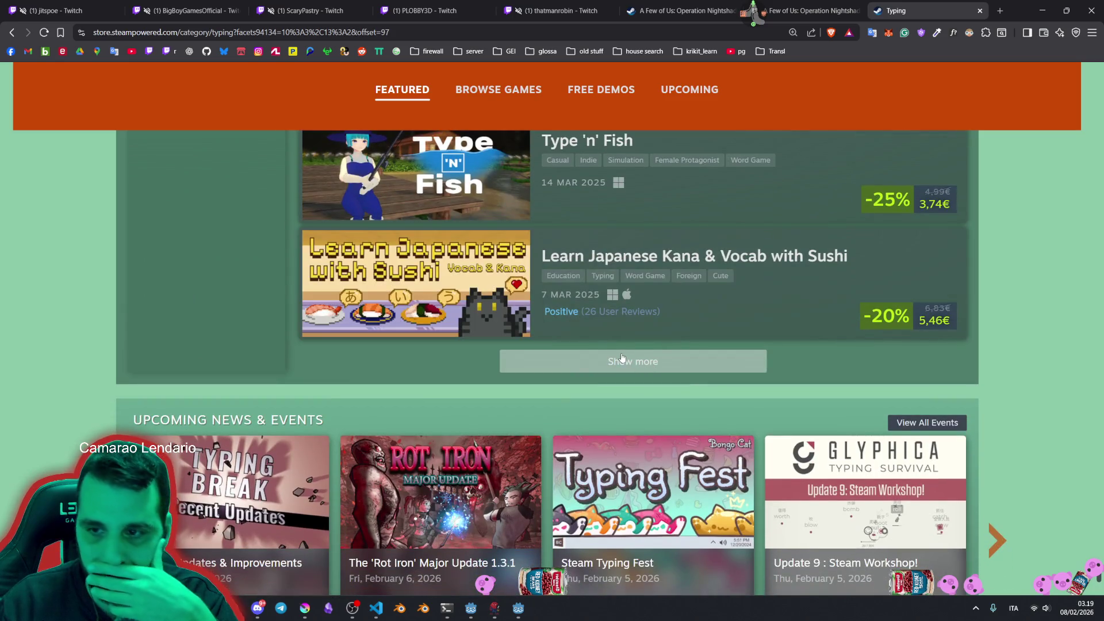
left_click(630, 360)
Load more typing games past Necrotyper, Graphwar II and TYPECAST.
scroll(637, 299, "down", 4)
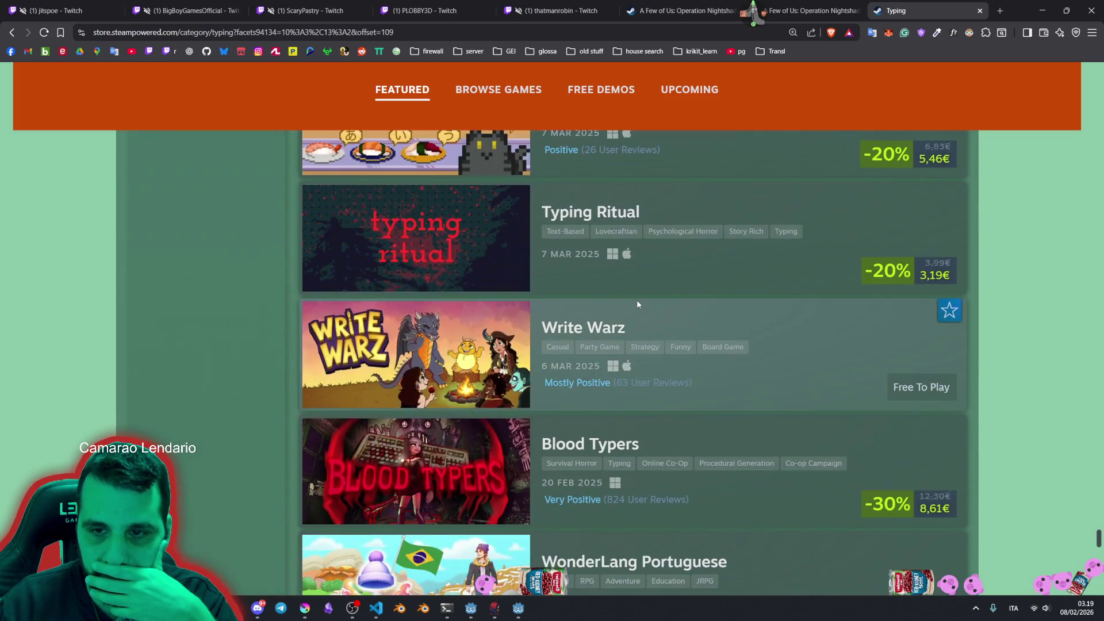
scroll(637, 299, "down", 12)
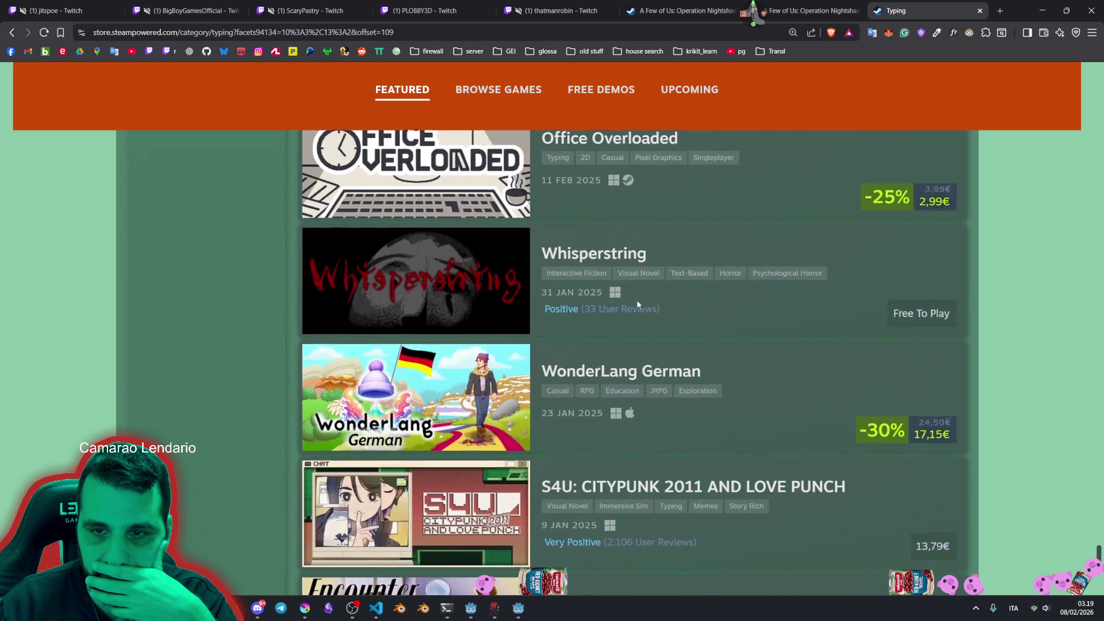
scroll(637, 299, "down", 9)
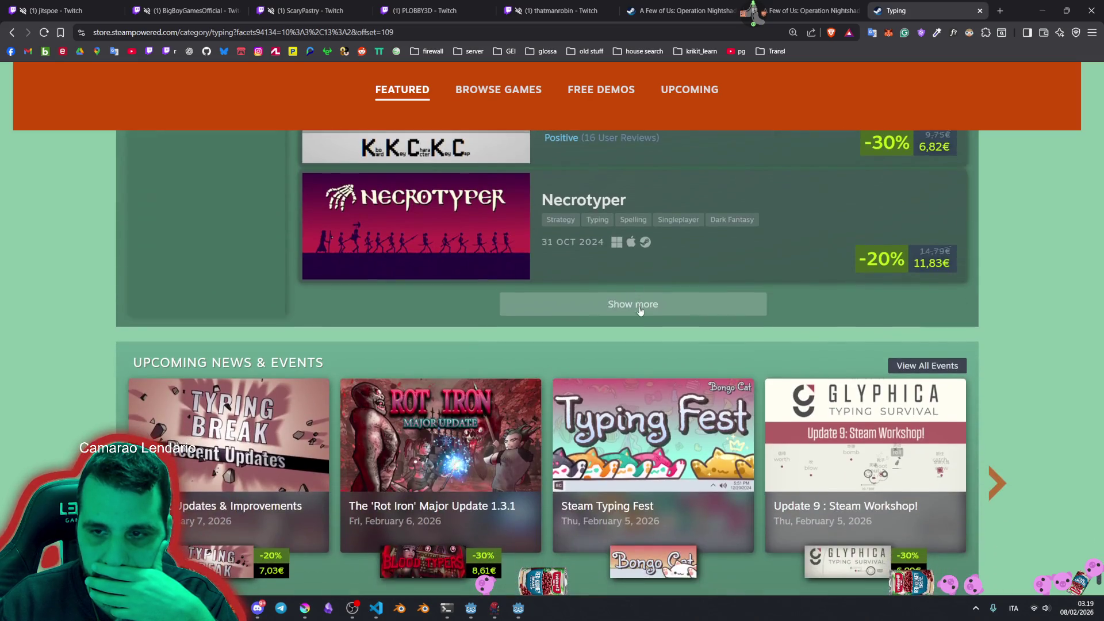
left_click(642, 304)
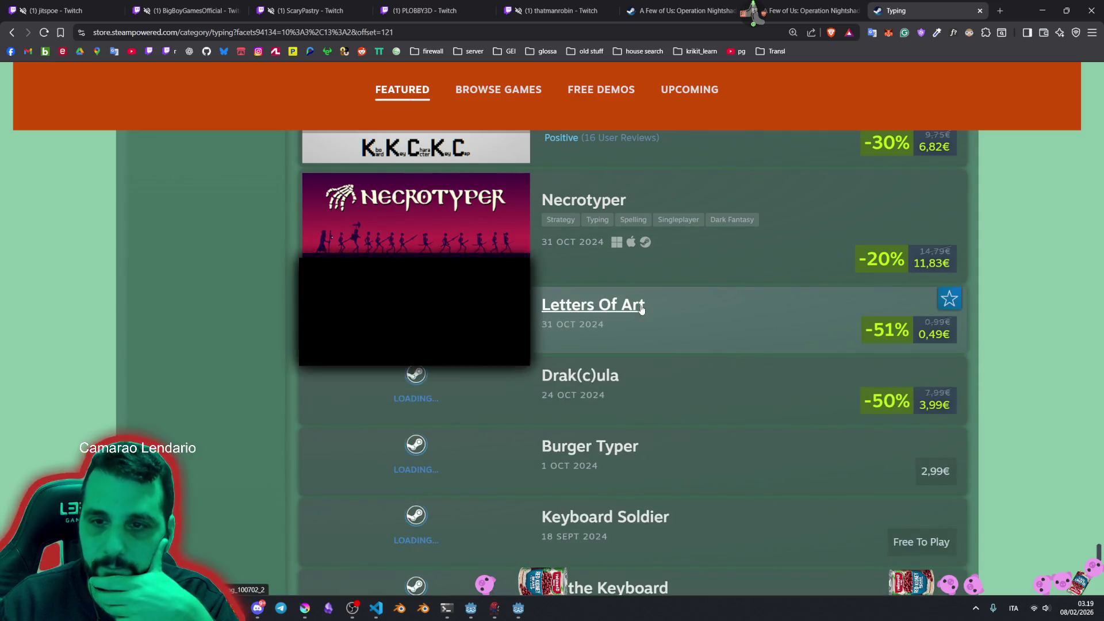
scroll(257, 357, "down", 10)
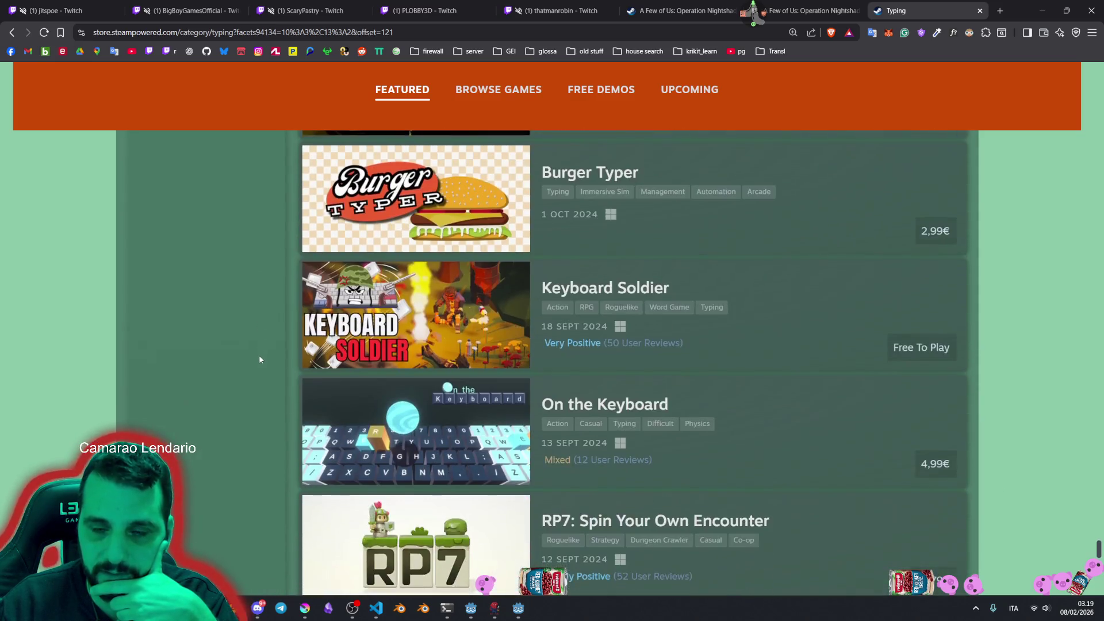
scroll(260, 360, "down", 11)
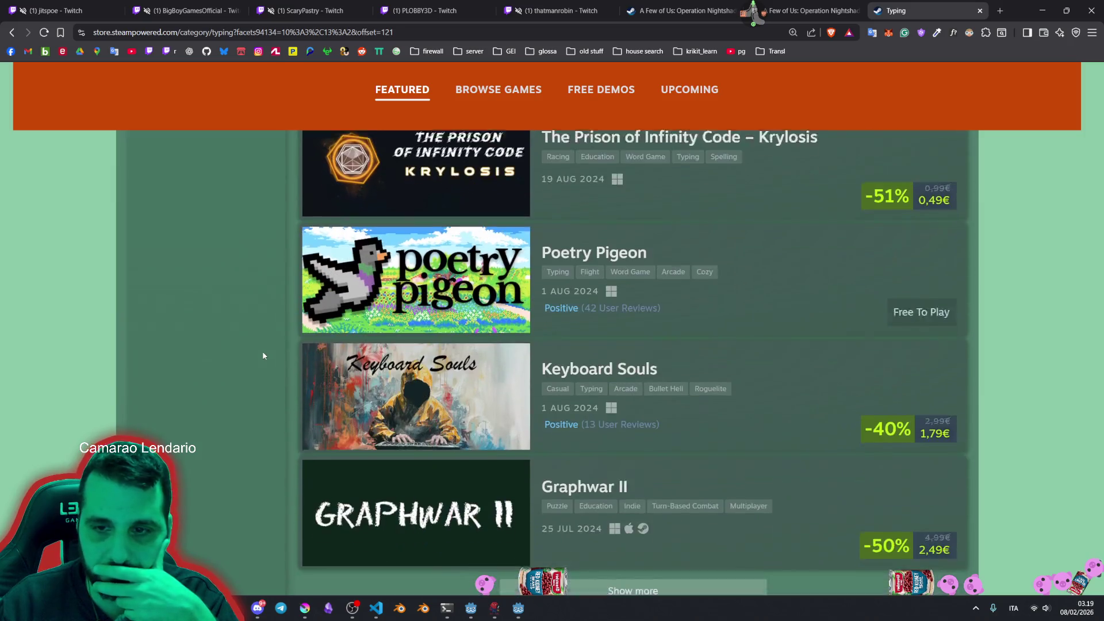
scroll(263, 354, "down", 3)
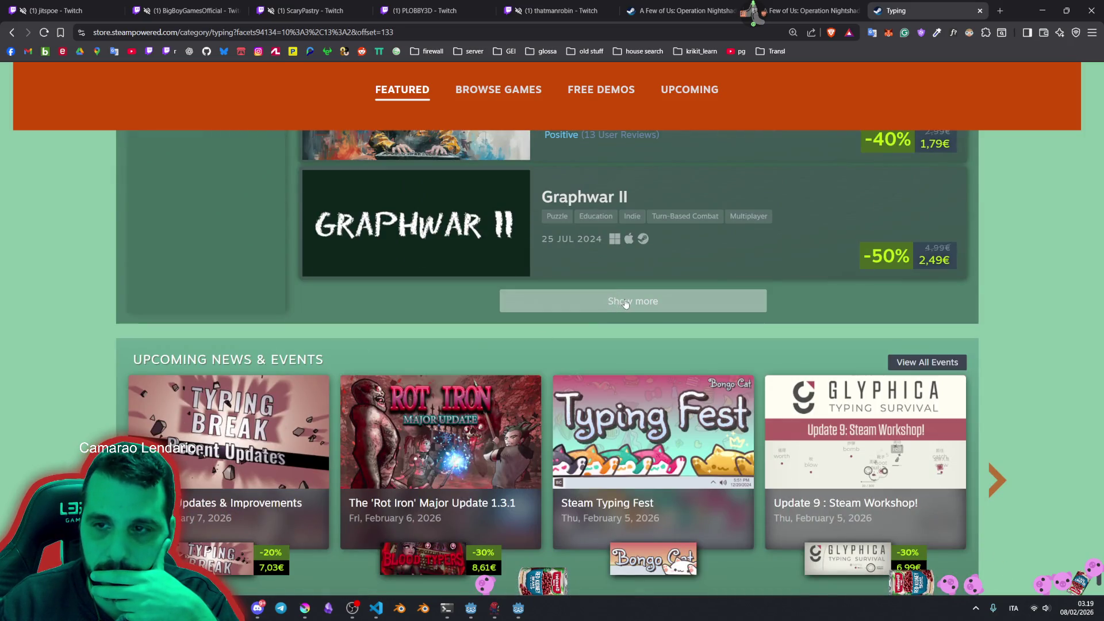
left_click(626, 303)
scroll(256, 333, "down", 9)
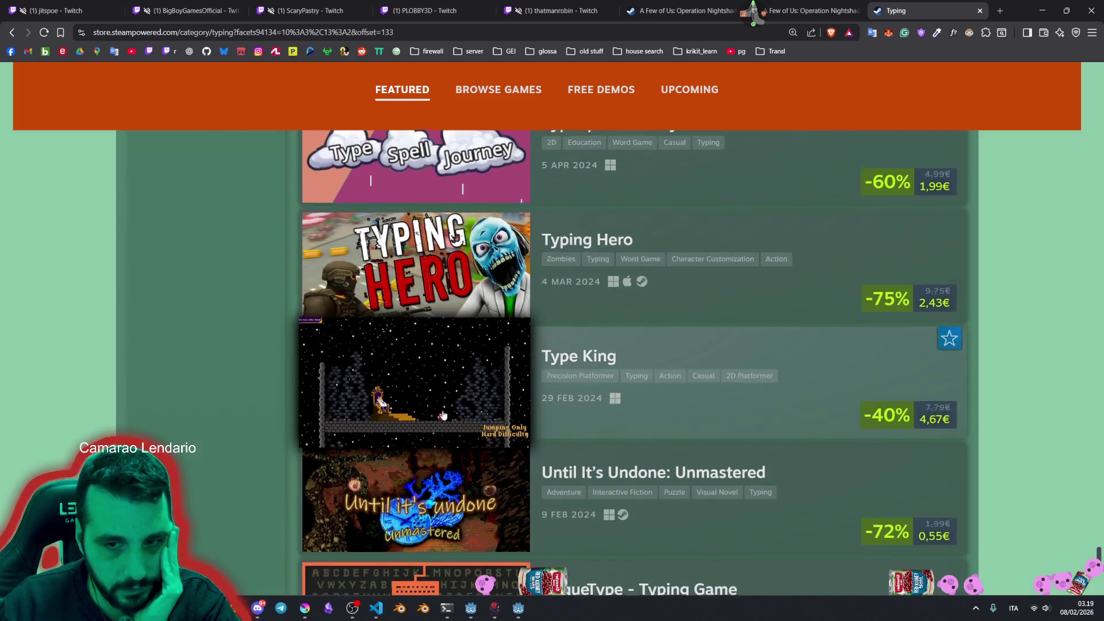
scroll(455, 414, "down", 6)
scroll(534, 380, "down", 6)
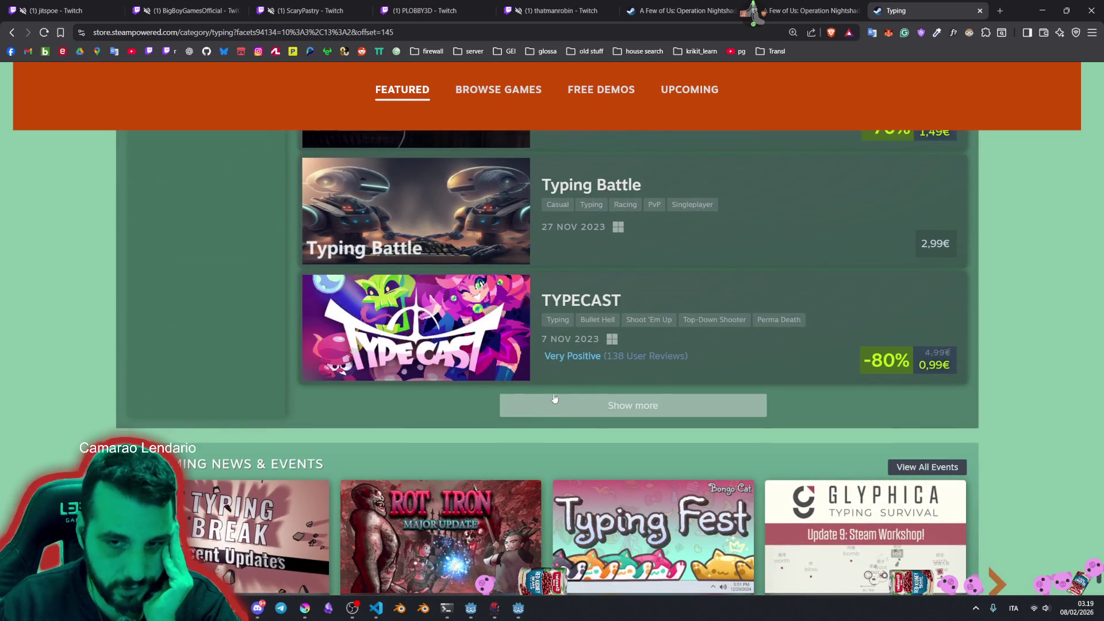
left_click(555, 398)
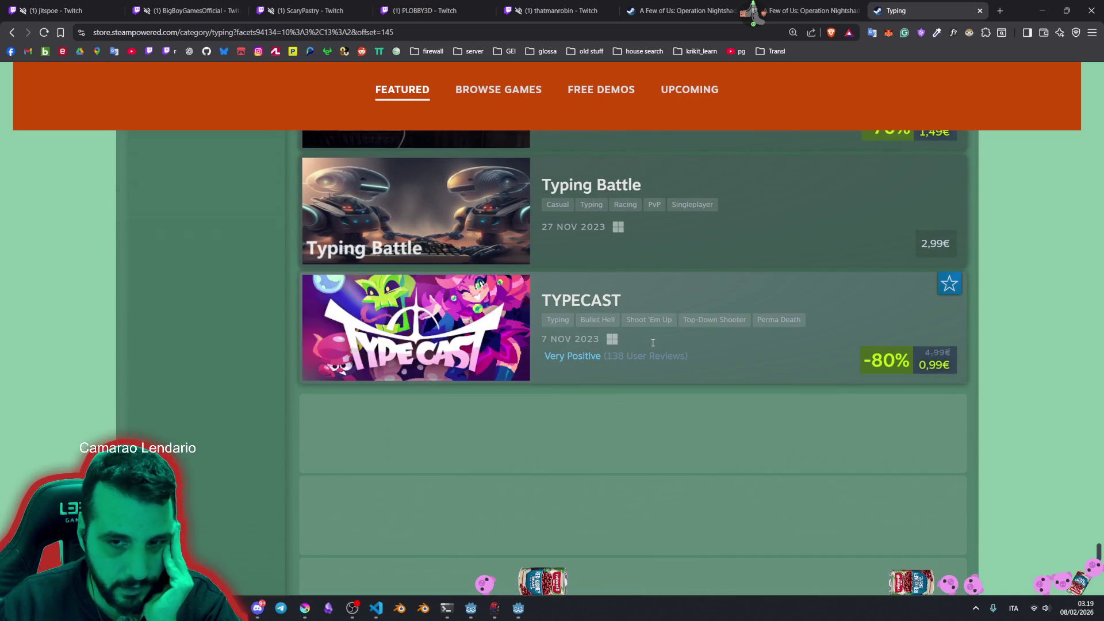
Load three more batches, continuing down past Fast Typing Master.
scroll(619, 344, "down", 8)
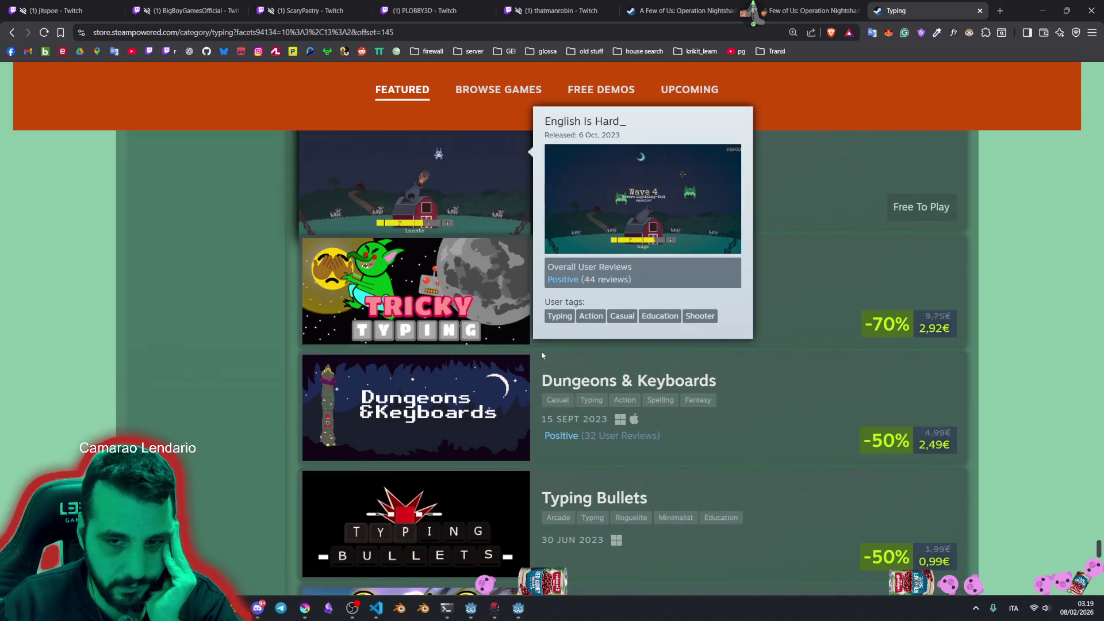
scroll(482, 280, "down", 14)
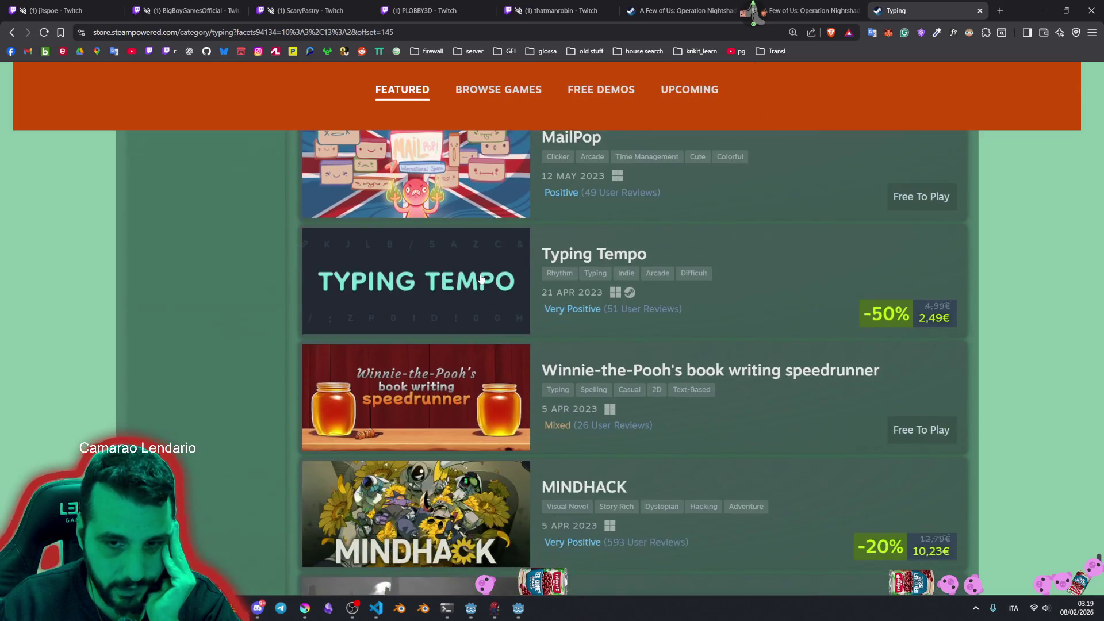
scroll(482, 280, "down", 3)
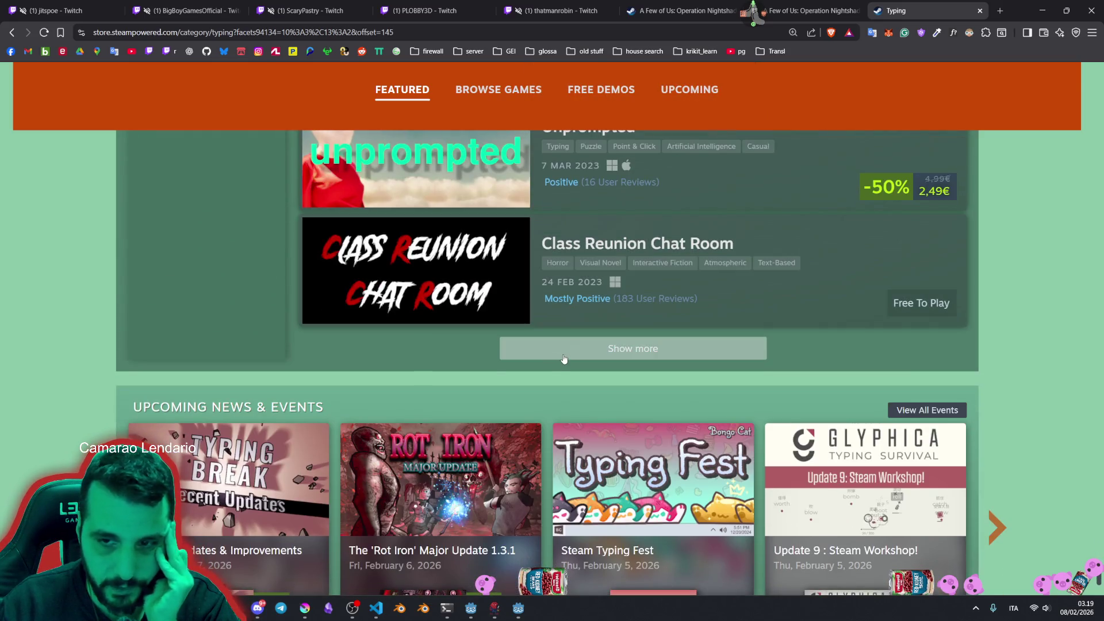
left_click(564, 359)
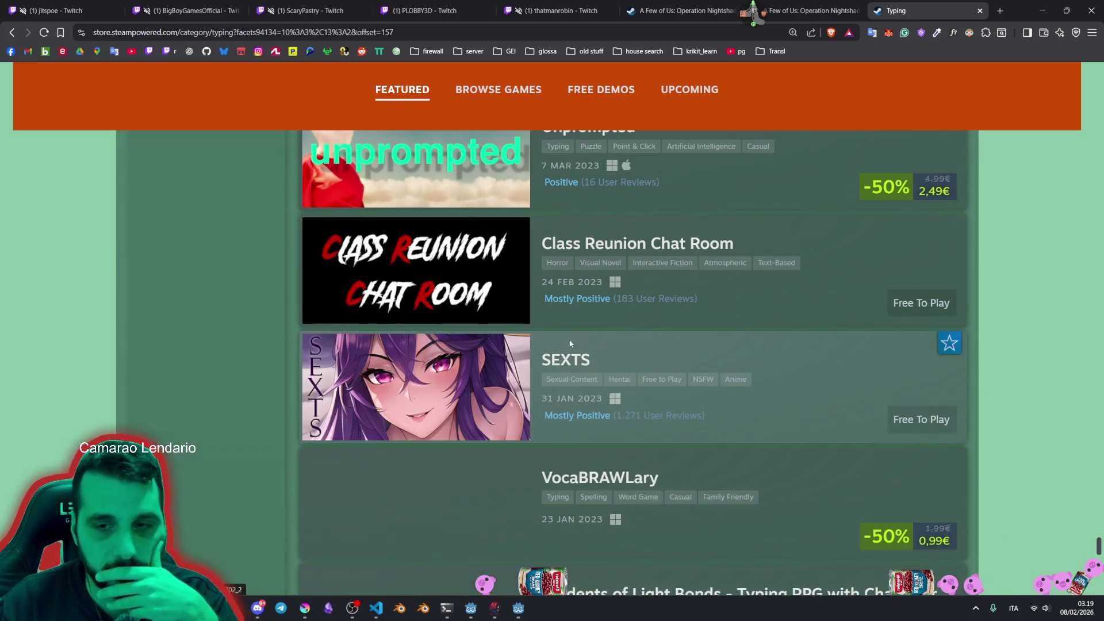
scroll(574, 338, "down", 1)
scroll(573, 338, "down", 12)
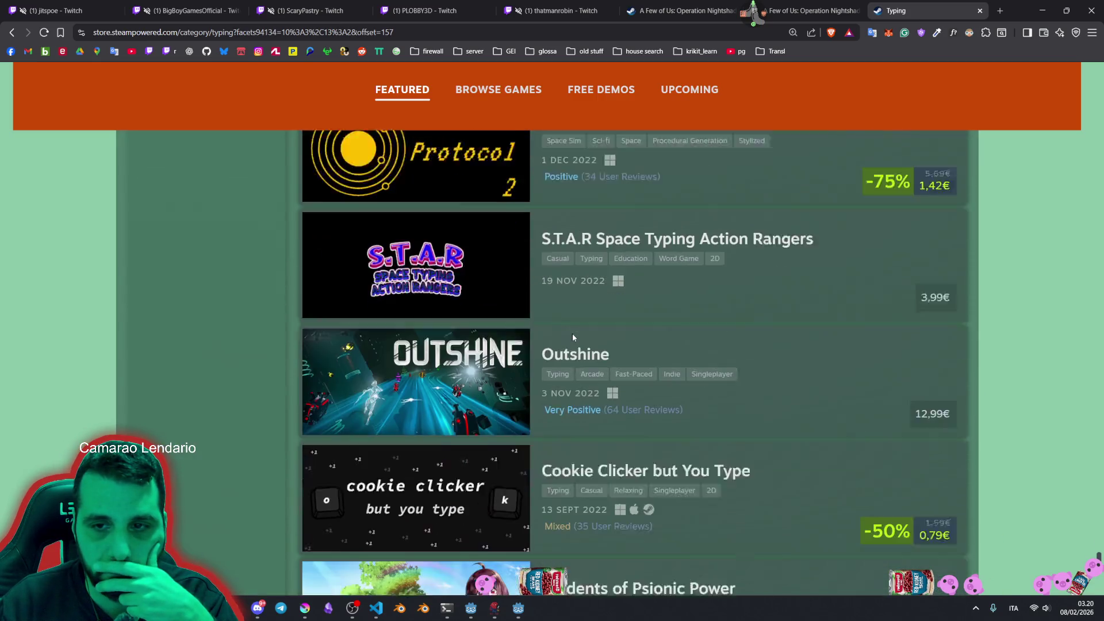
scroll(573, 337, "down", 12)
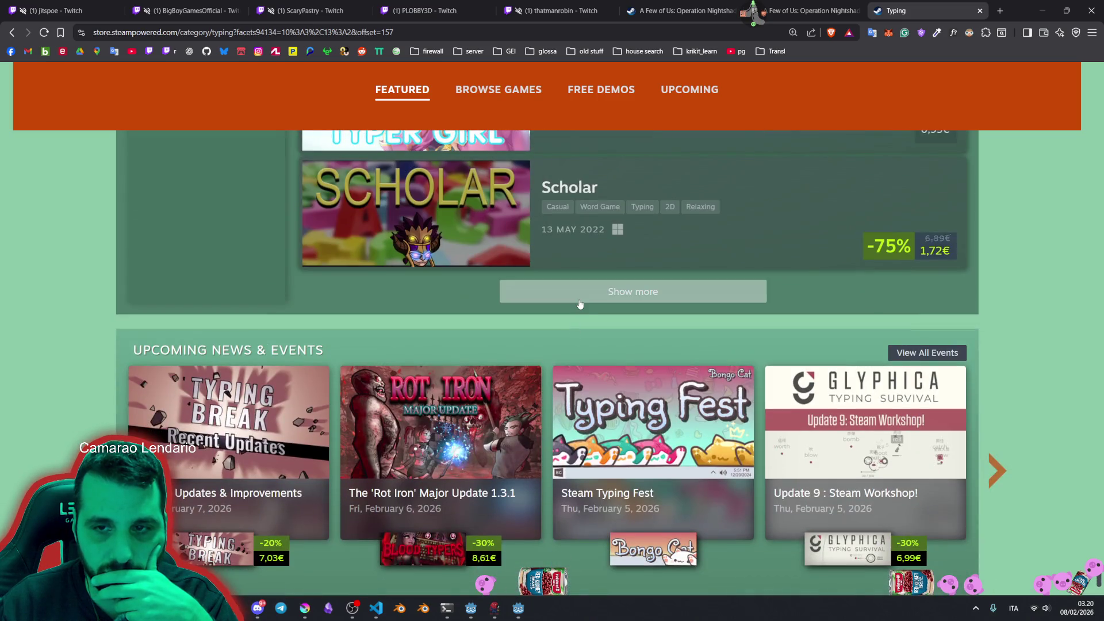
left_click(553, 300)
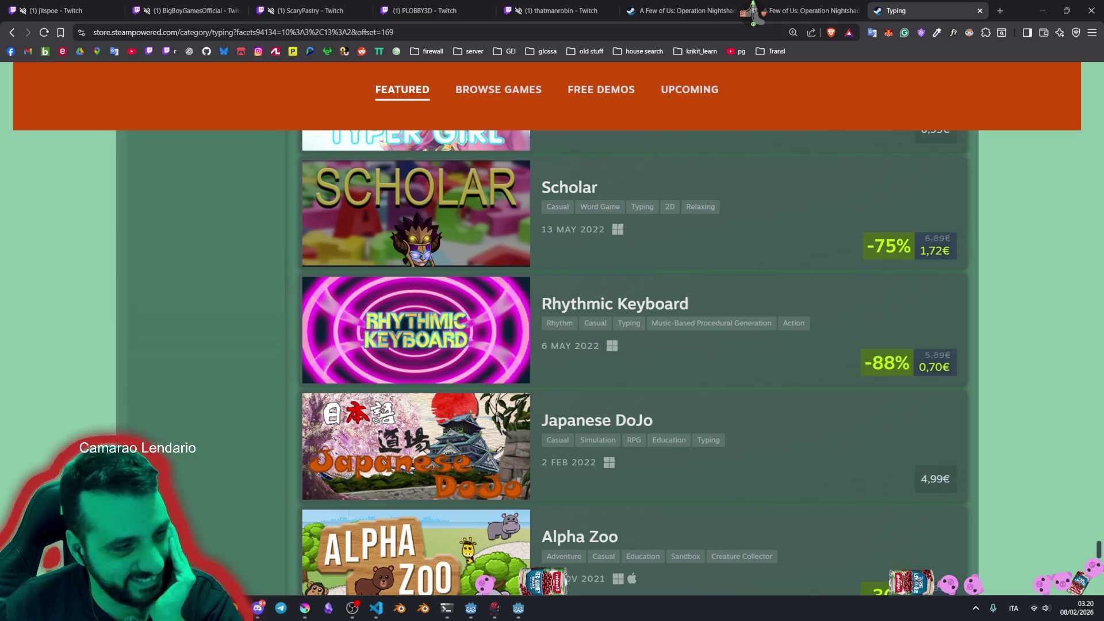
scroll(323, 359, "down", 10)
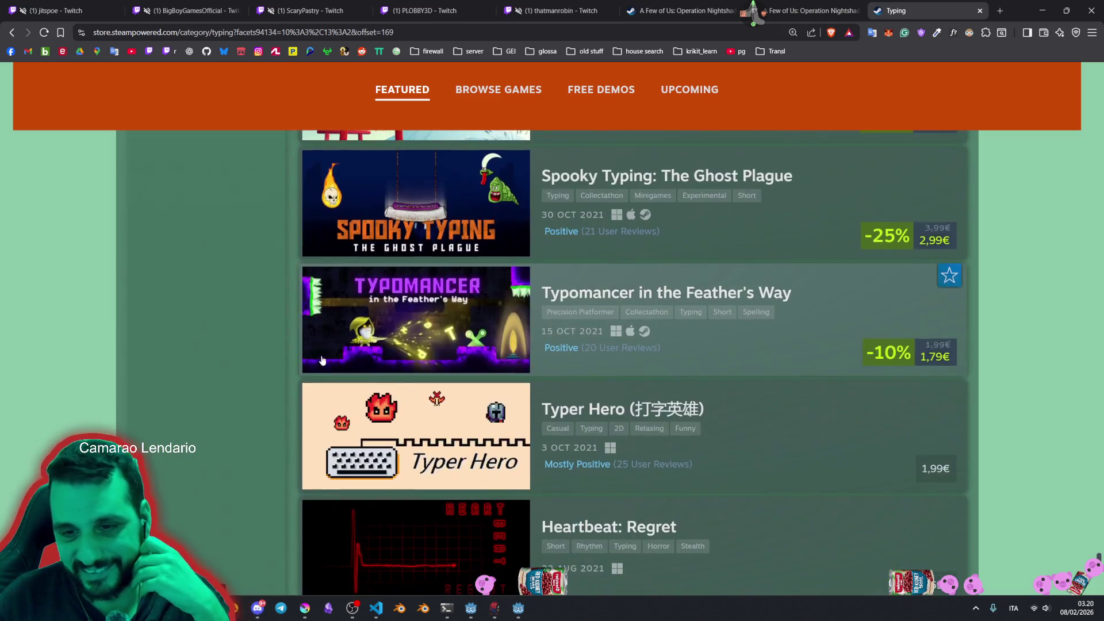
mouse_move(323, 359)
scroll(323, 359, "down", 20)
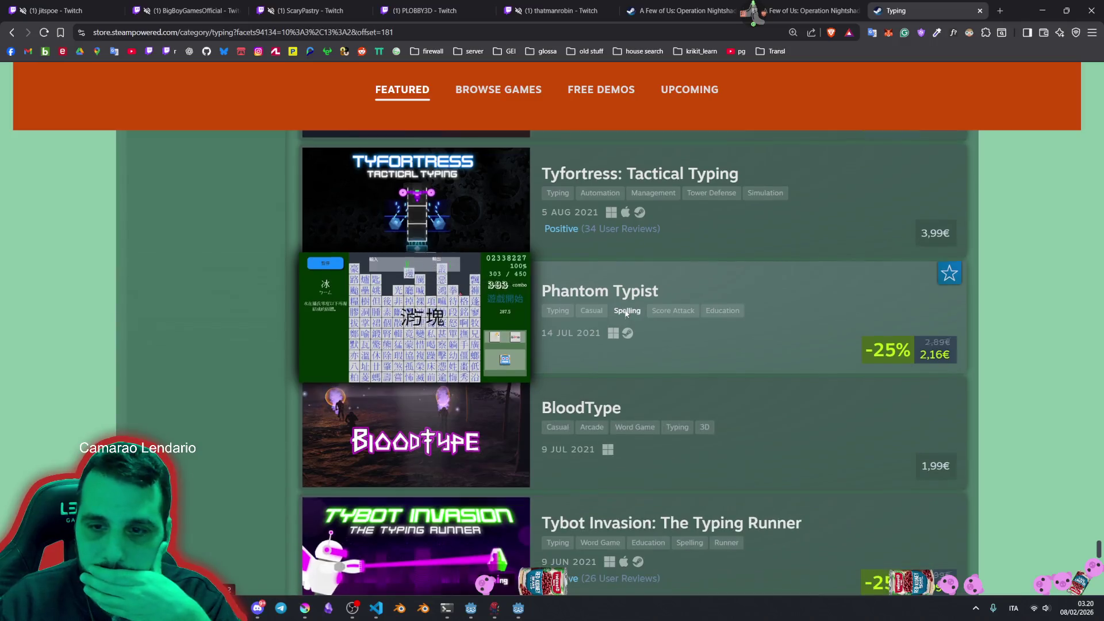
scroll(626, 314, "down", 10)
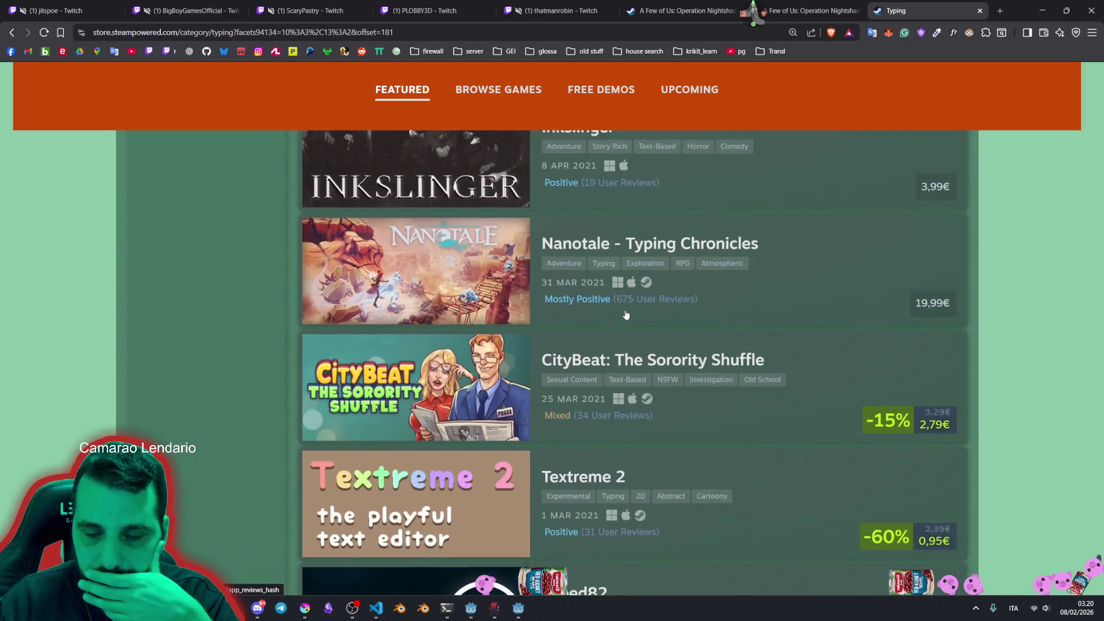
scroll(626, 314, "down", 9)
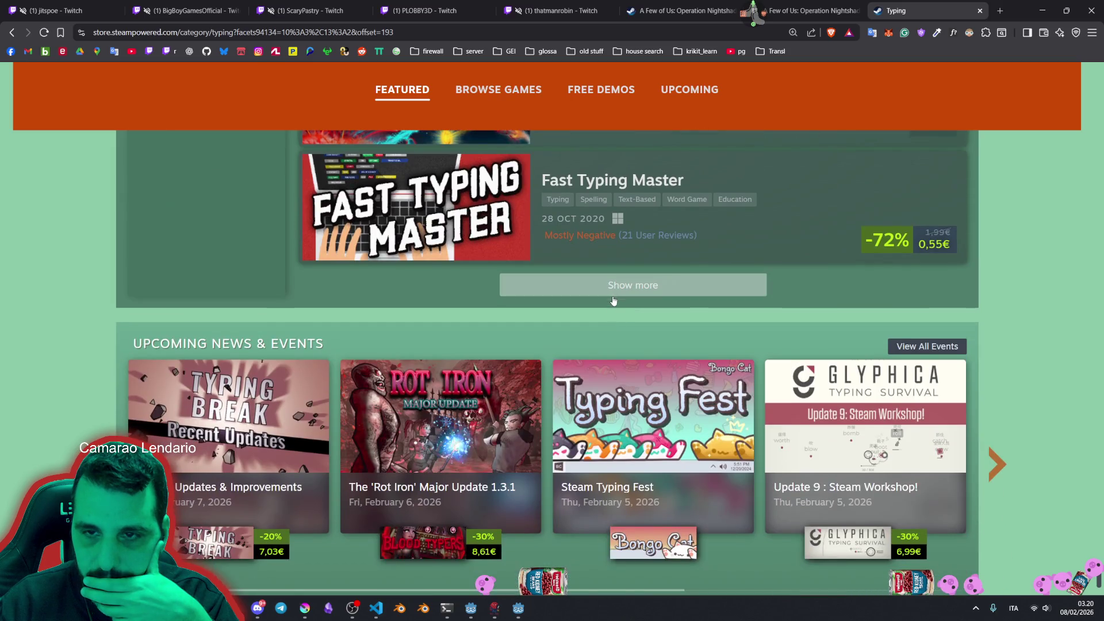
left_click(613, 293)
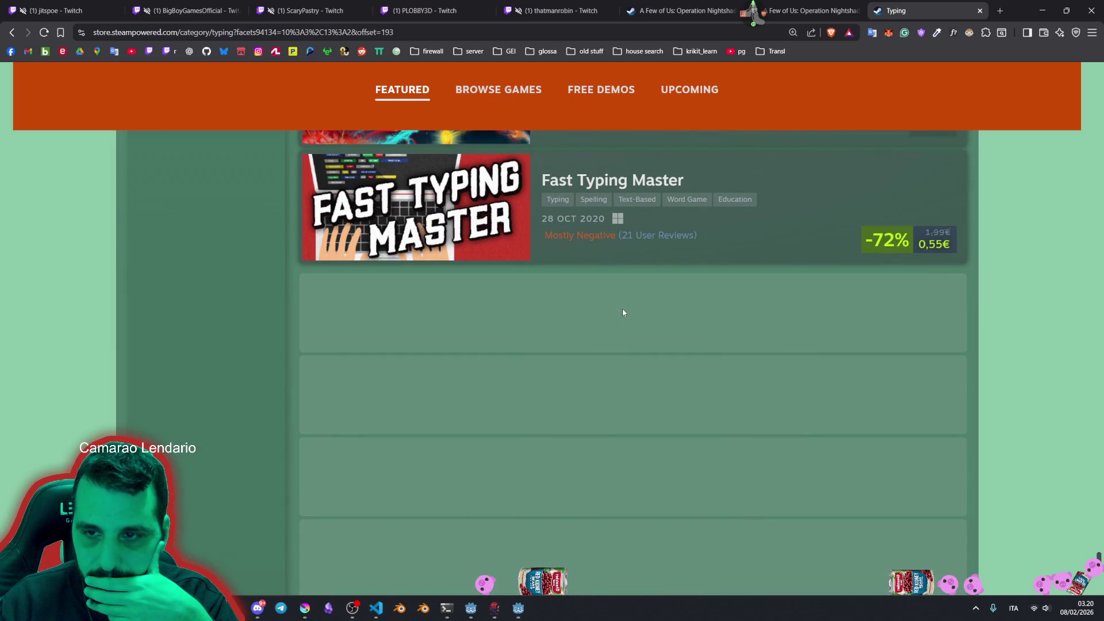
Load the batches after keyg, Slash It 2 and Press One, reaching KeyBreach.
scroll(622, 308, "down", 7)
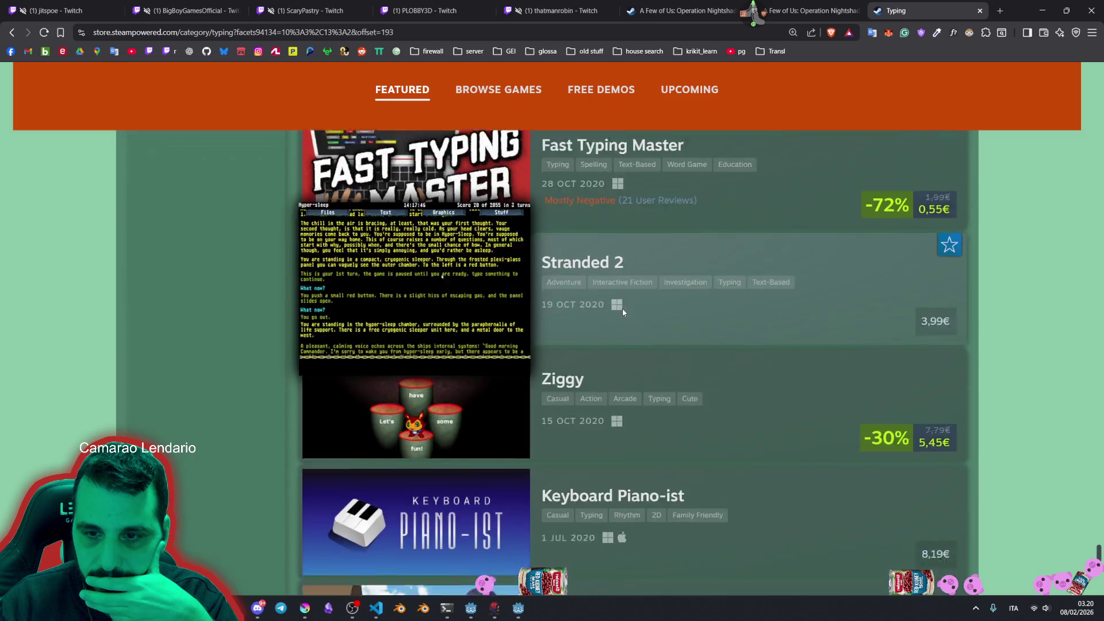
scroll(661, 316, "down", 9)
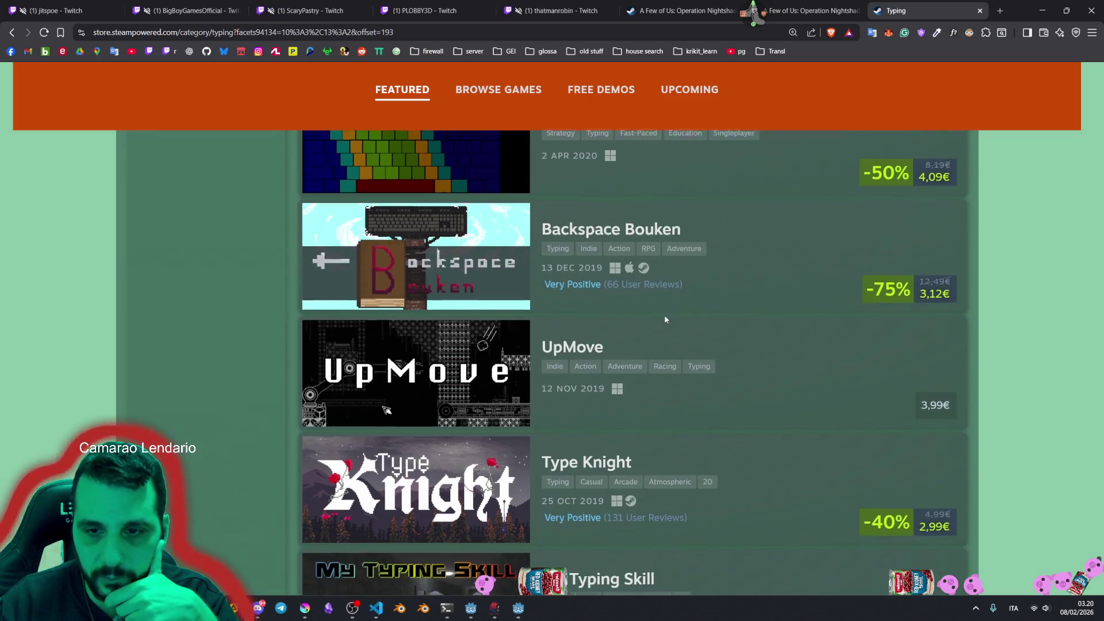
scroll(664, 320, "down", 4)
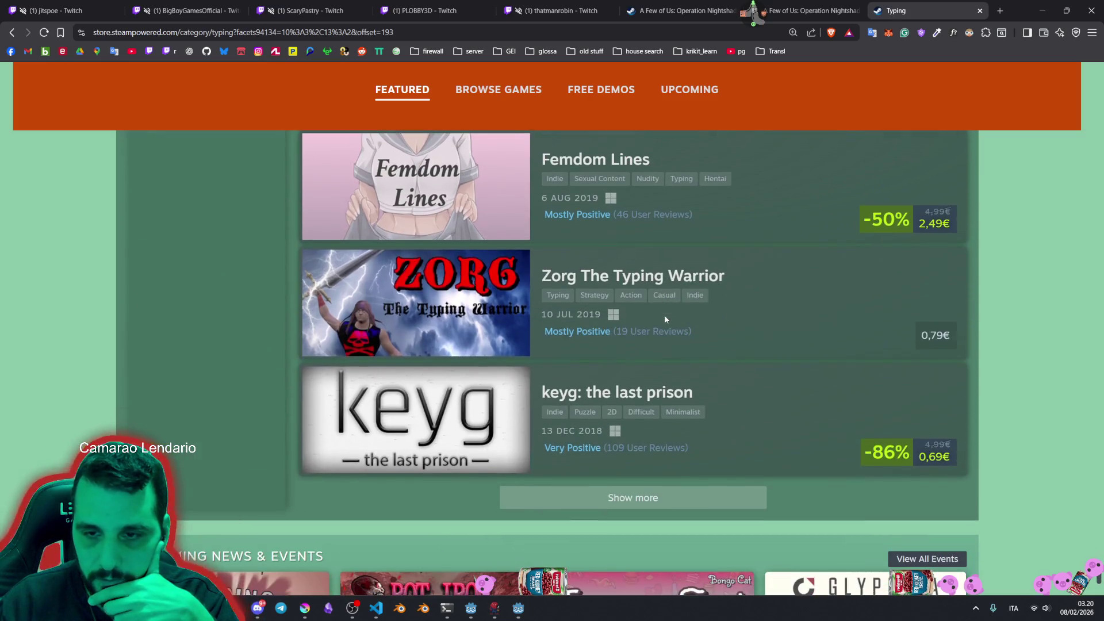
scroll(694, 412, "down", 3)
left_click(695, 409)
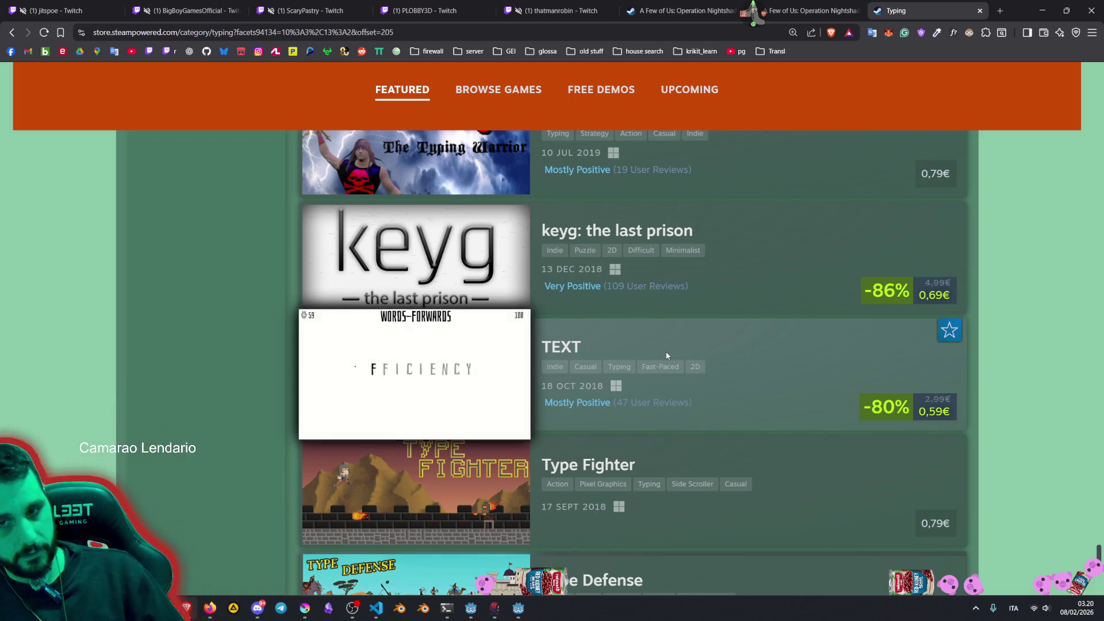
scroll(667, 352, "down", 5)
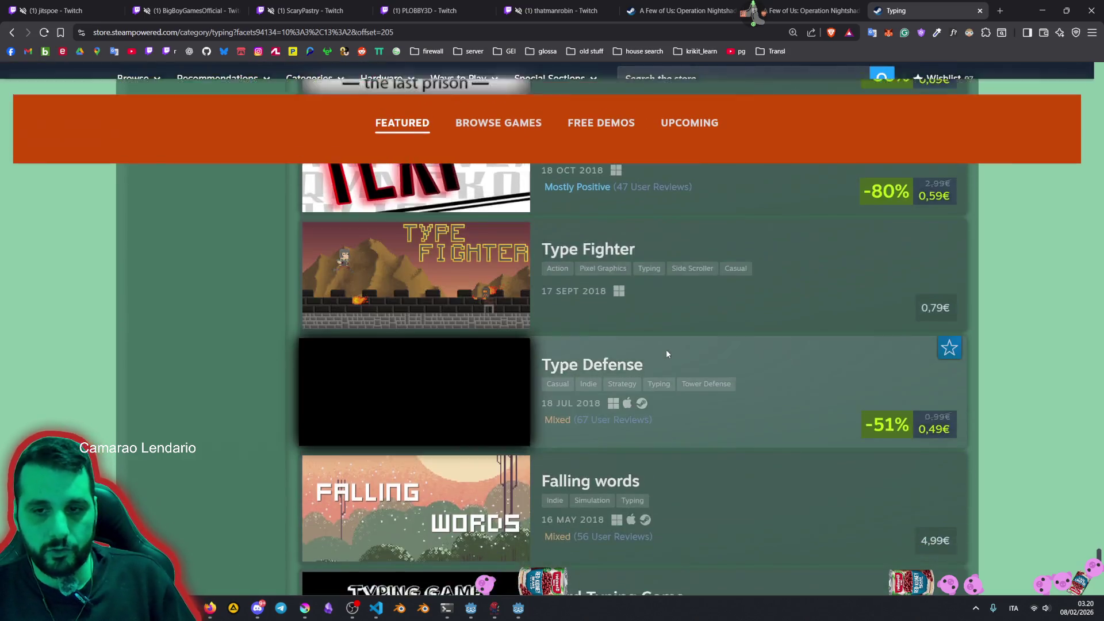
scroll(666, 353, "down", 10)
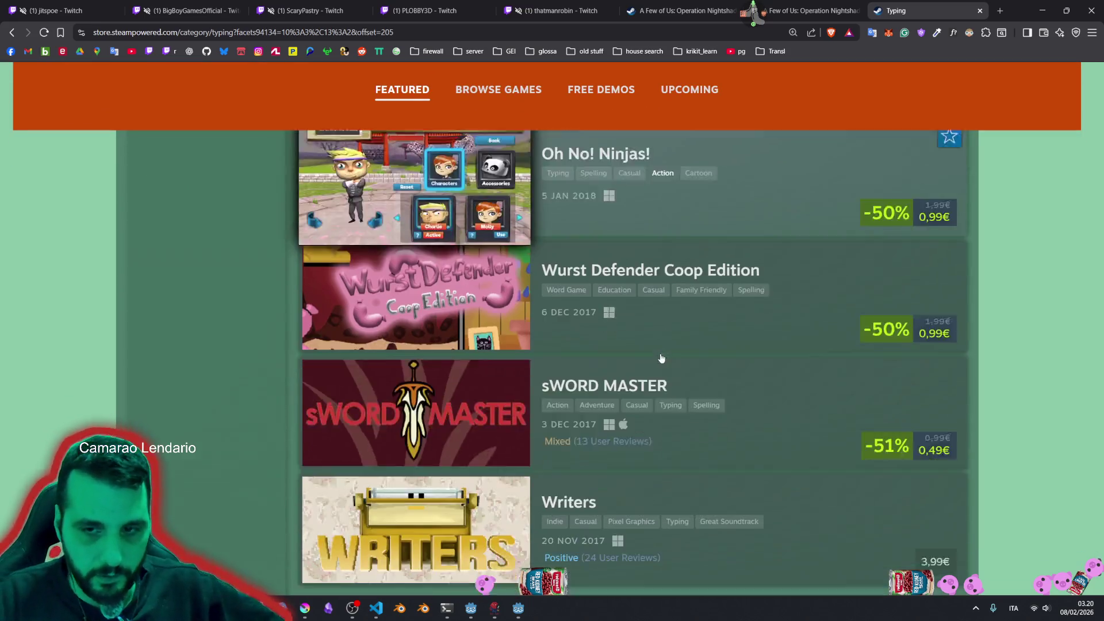
scroll(657, 357, "down", 5)
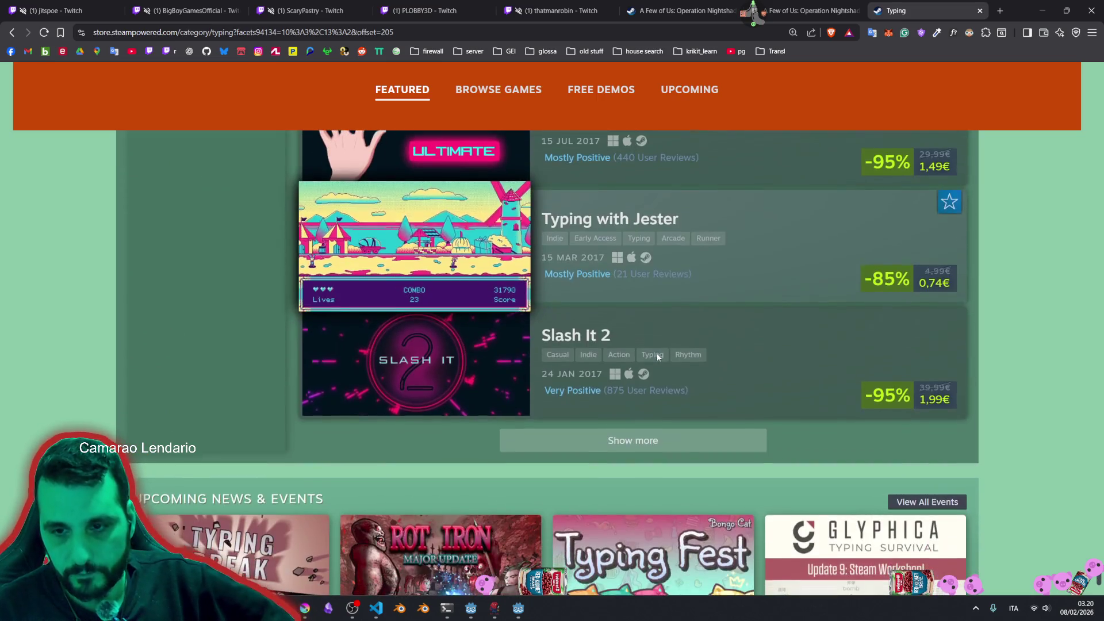
left_click(645, 432)
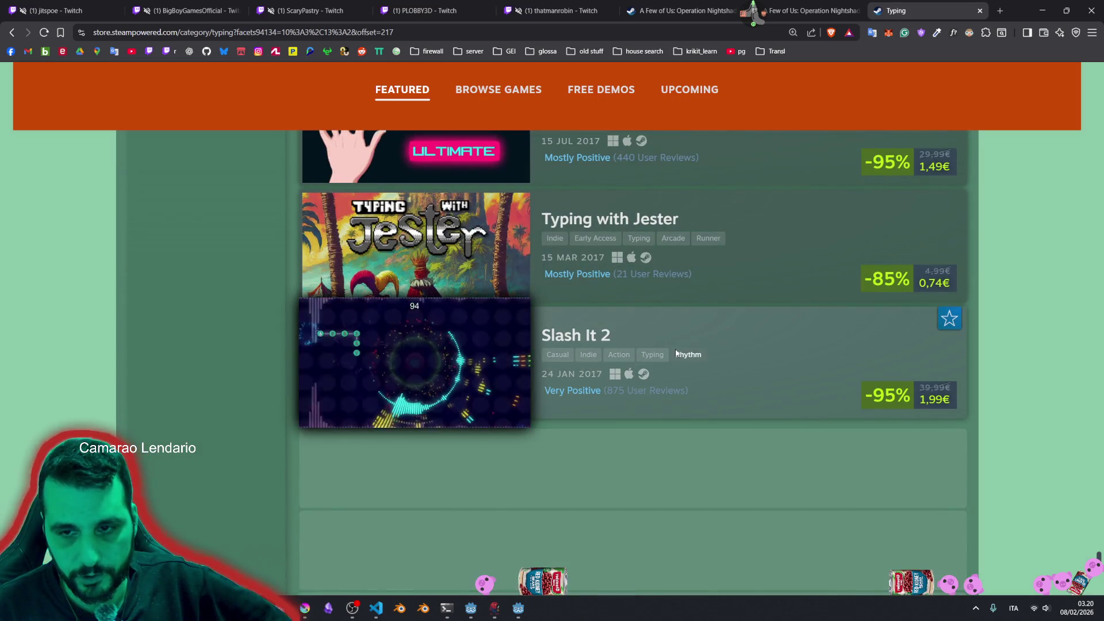
scroll(676, 353, "down", 5)
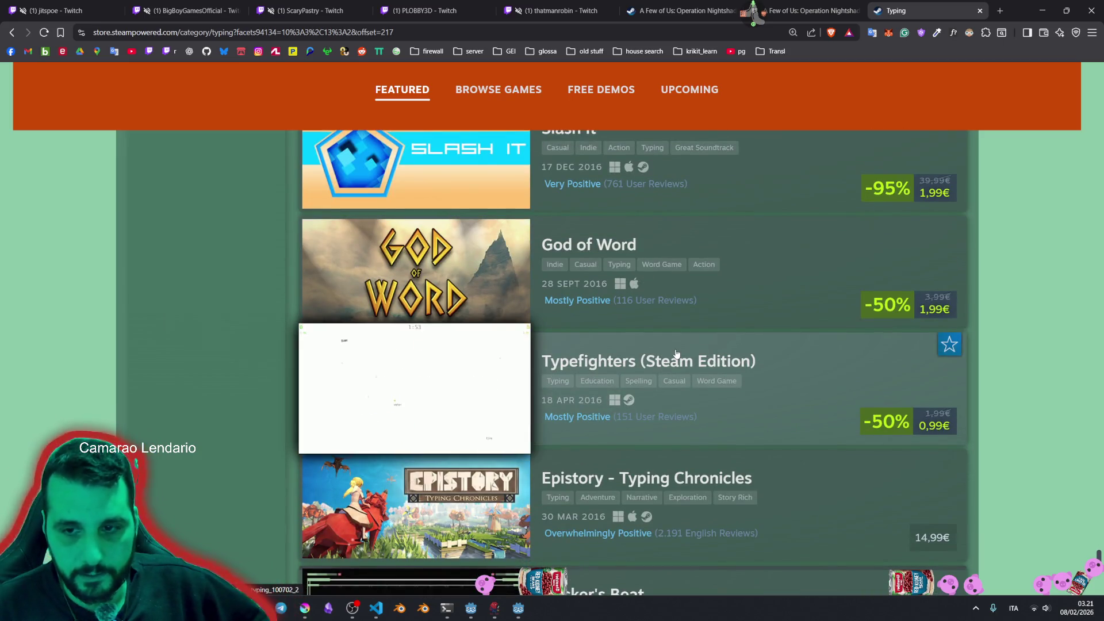
scroll(677, 353, "down", 7)
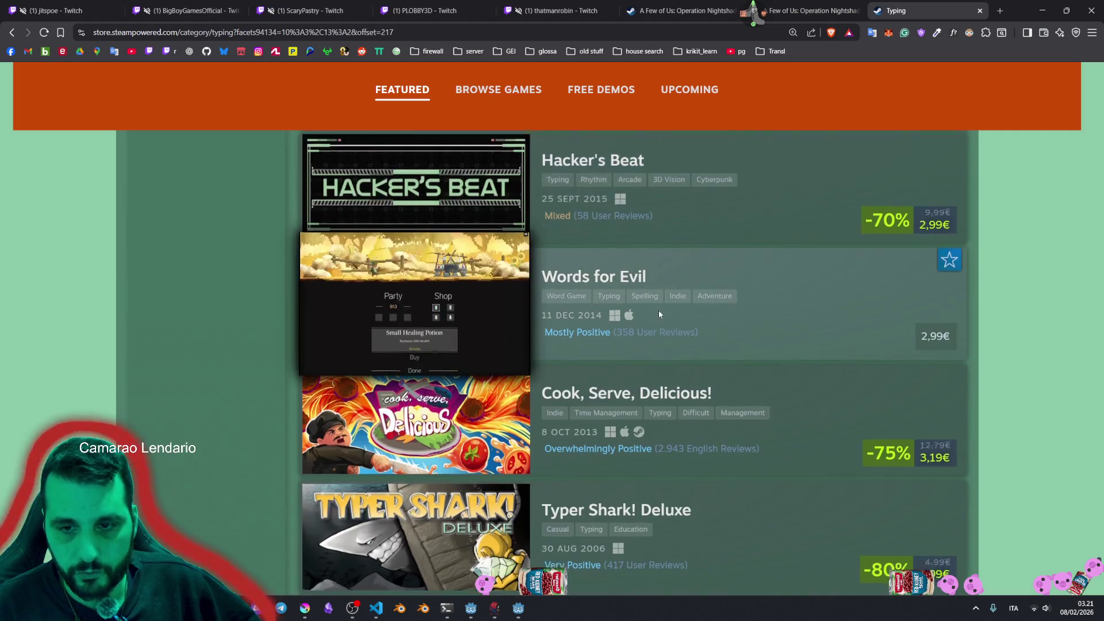
scroll(660, 314, "down", 11)
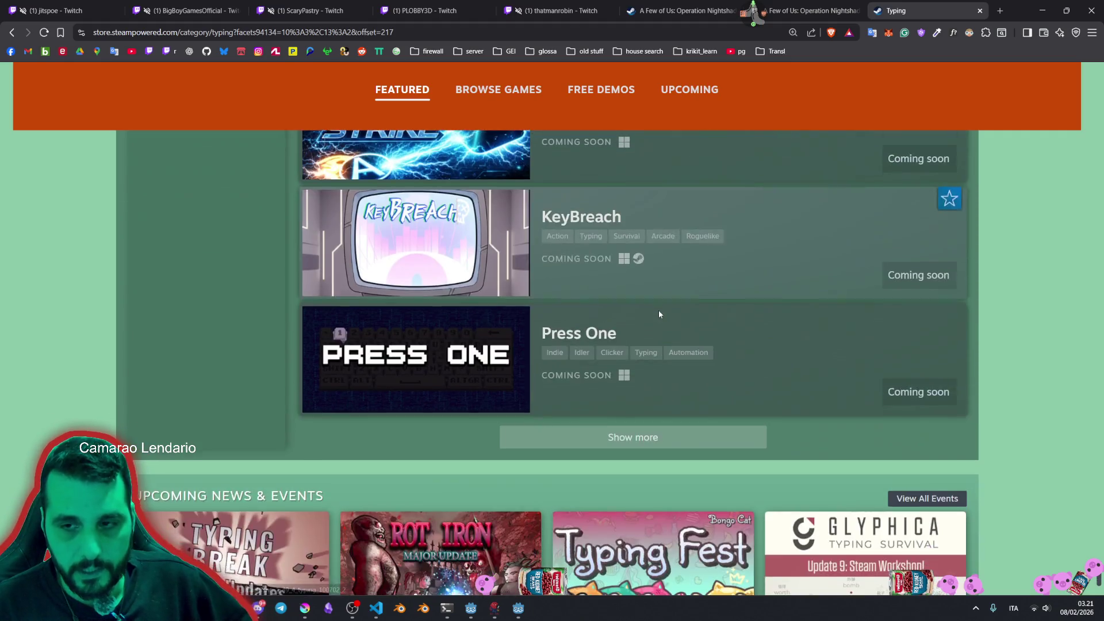
left_click(649, 438)
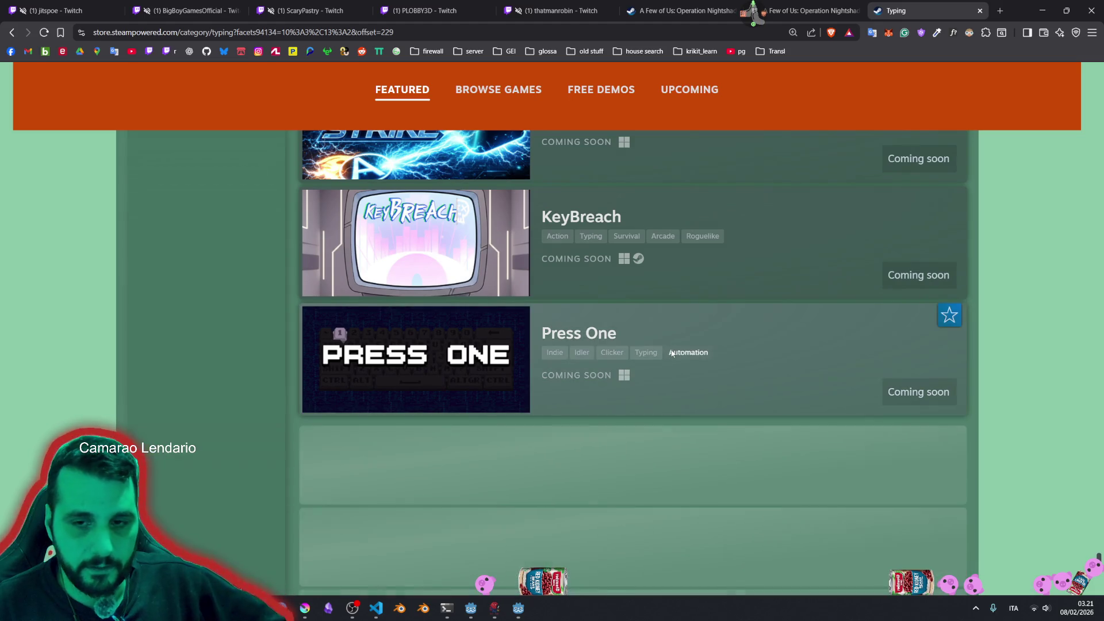
Load the last two batches of upcoming typing games, down to Tap Tap Loot.
scroll(672, 353, "down", 7)
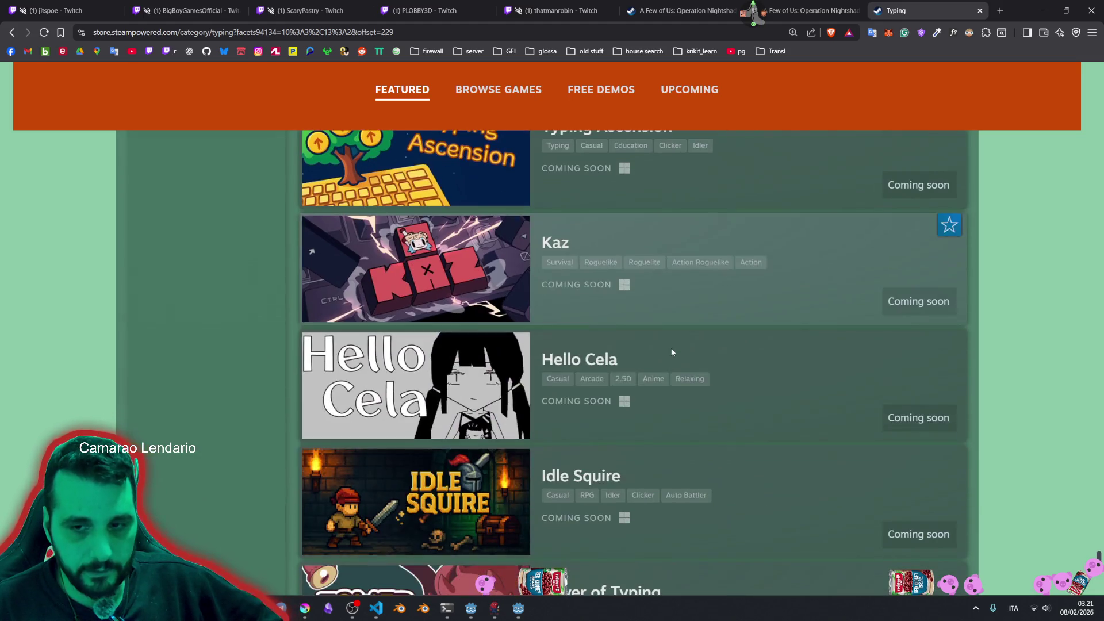
scroll(672, 353, "down", 9)
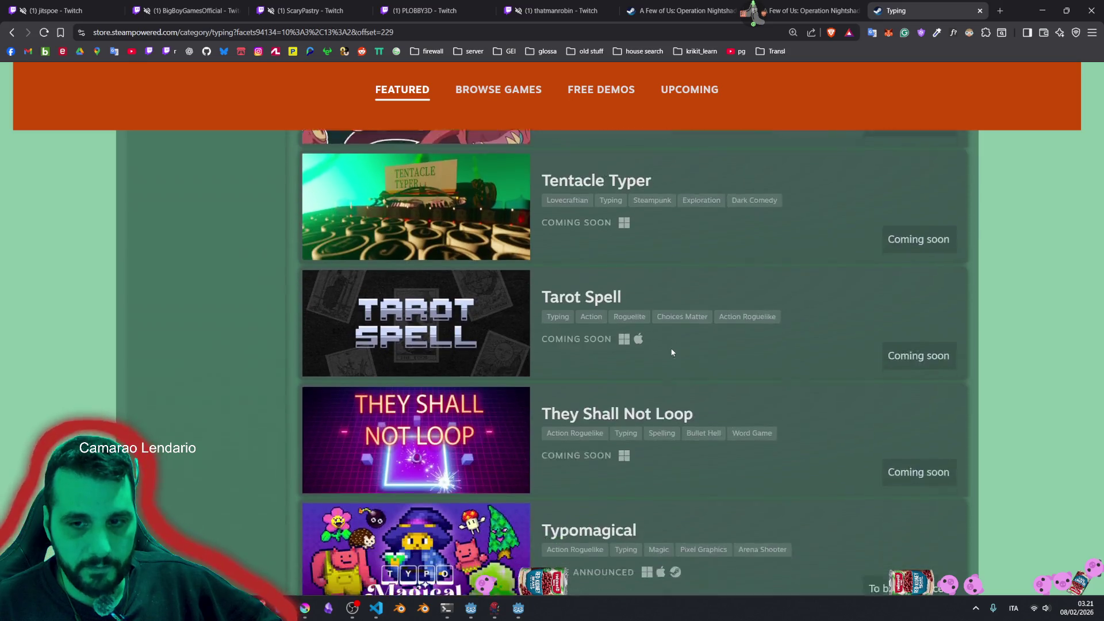
scroll(672, 352, "down", 10)
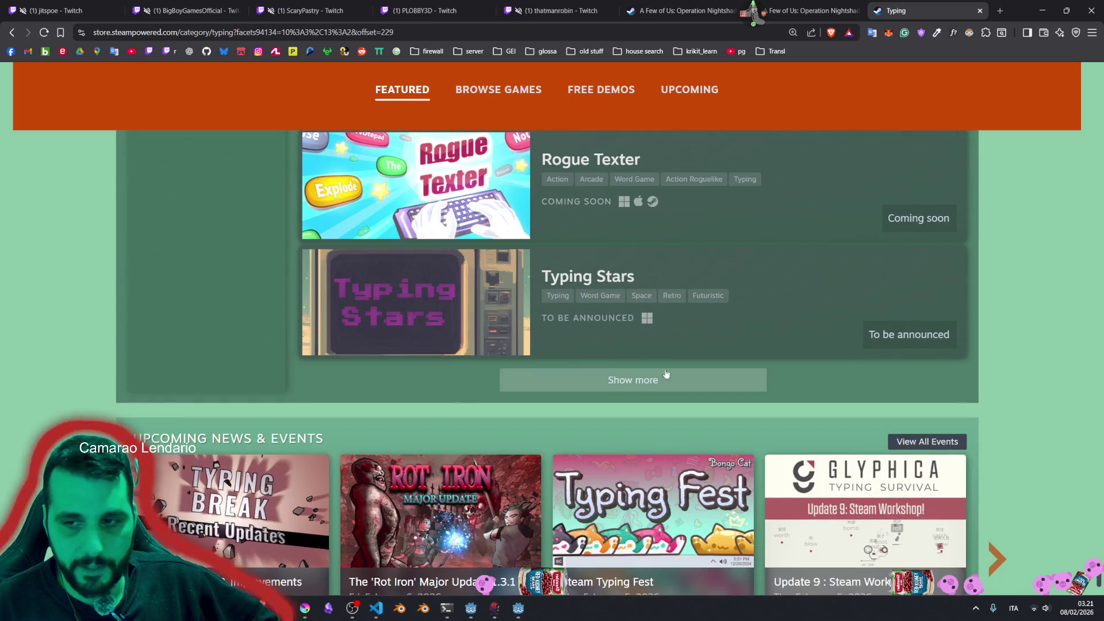
left_click(666, 376)
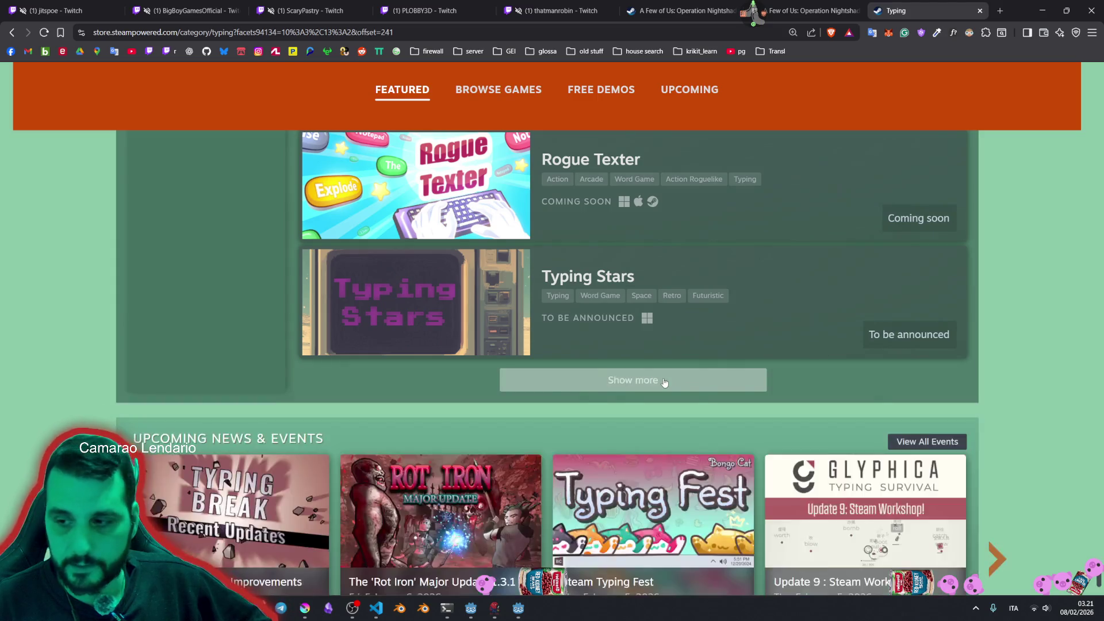
scroll(665, 382, "down", 4)
scroll(665, 380, "down", 8)
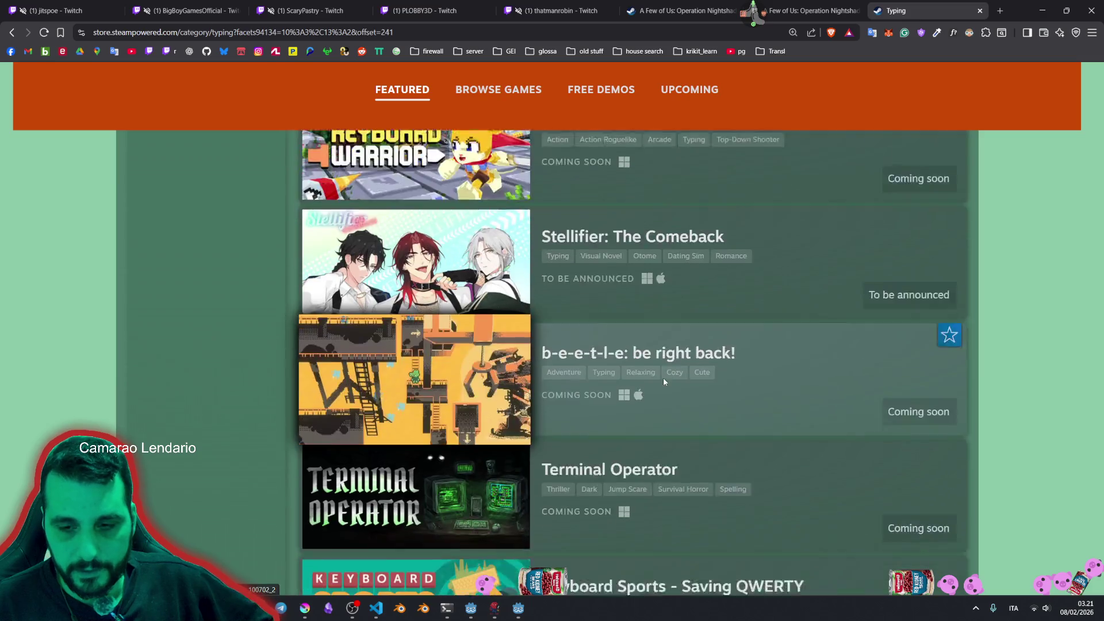
scroll(664, 381, "down", 12)
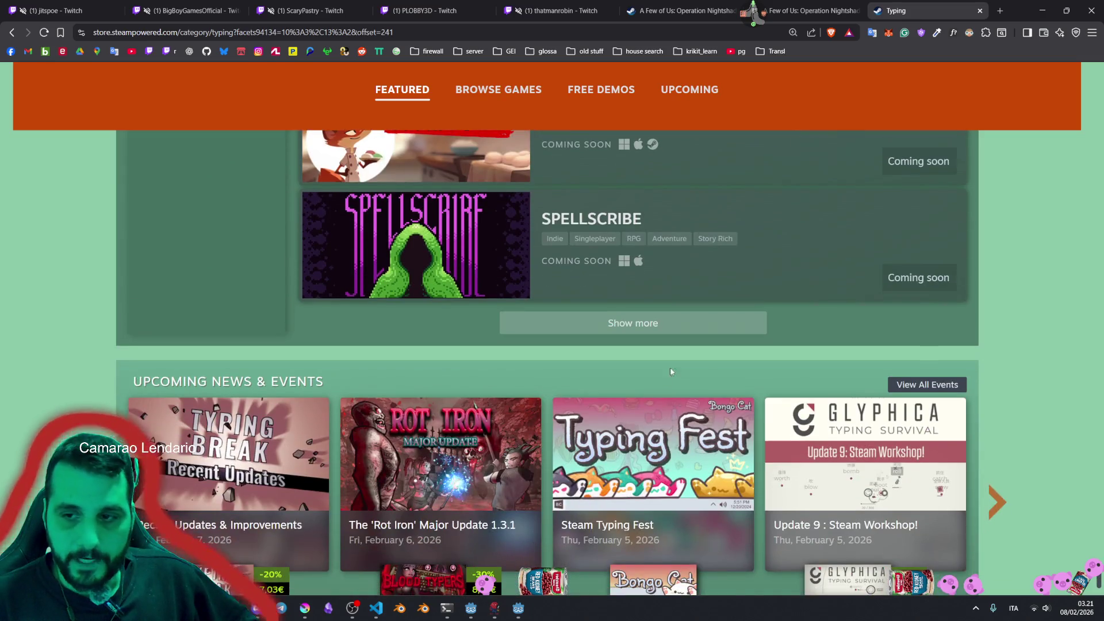
left_click(674, 330)
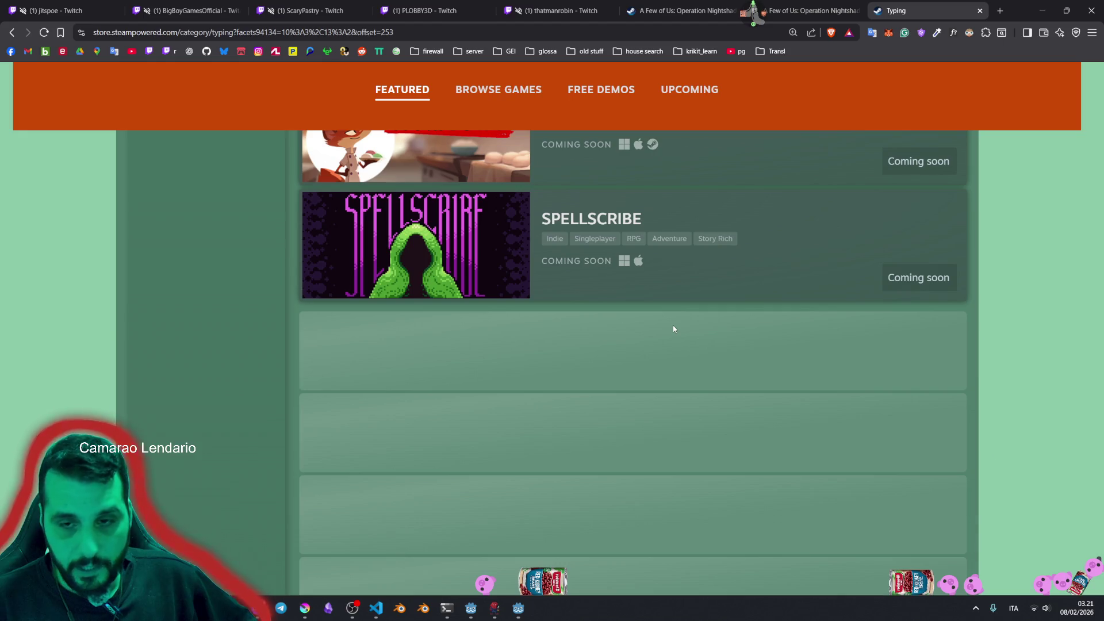
Scroll back up to A Few of Us: Operation Nightshade.
scroll(664, 299, "down", 2)
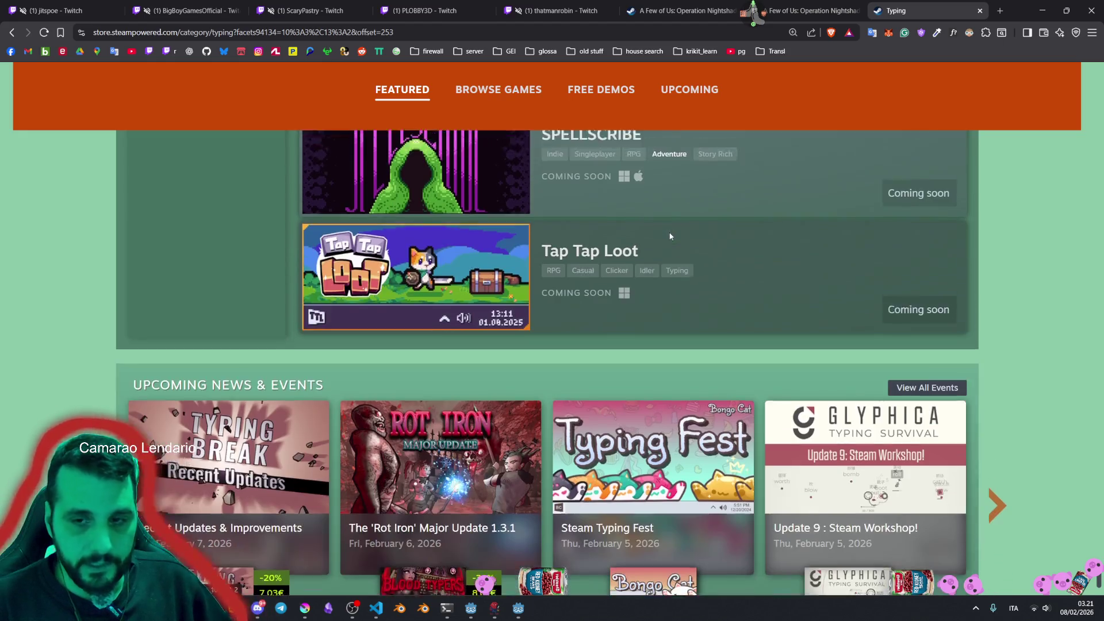
scroll(650, 305, "up", 5)
scroll(641, 340, "up", 20)
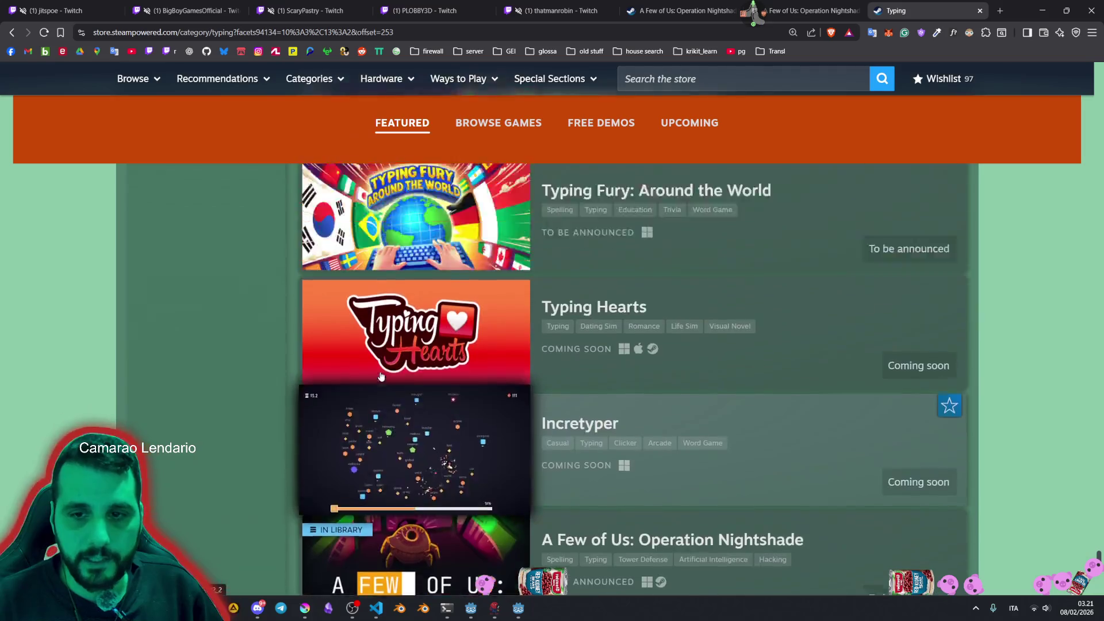
Search the Typing page for 'nights' with find-in-page.
key("ctrl+p")
key("Escape")
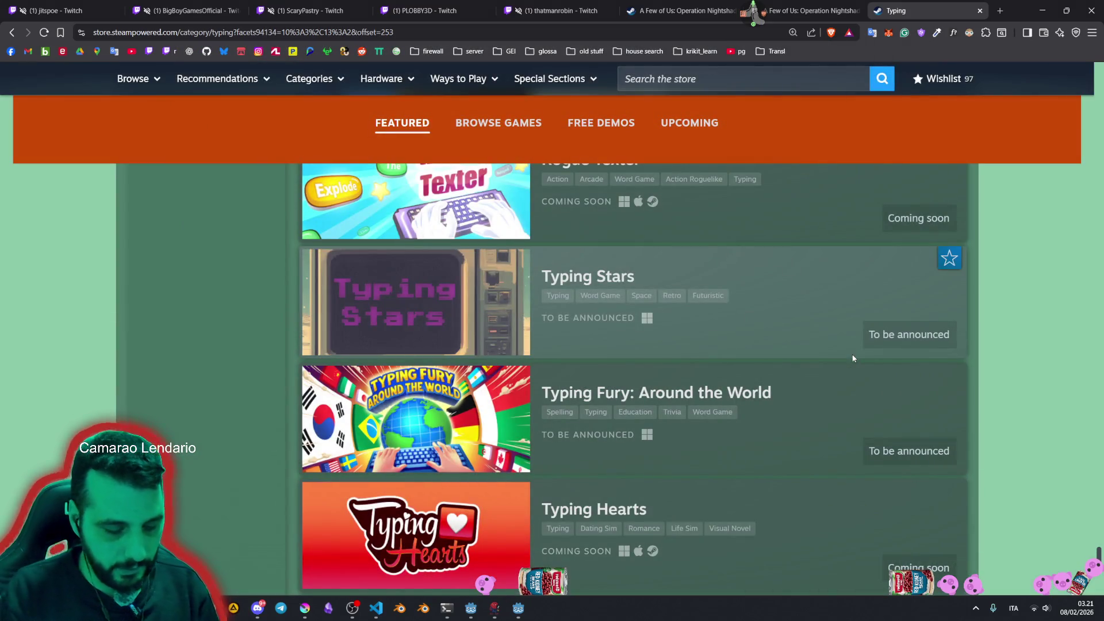
key("ctrl+f")
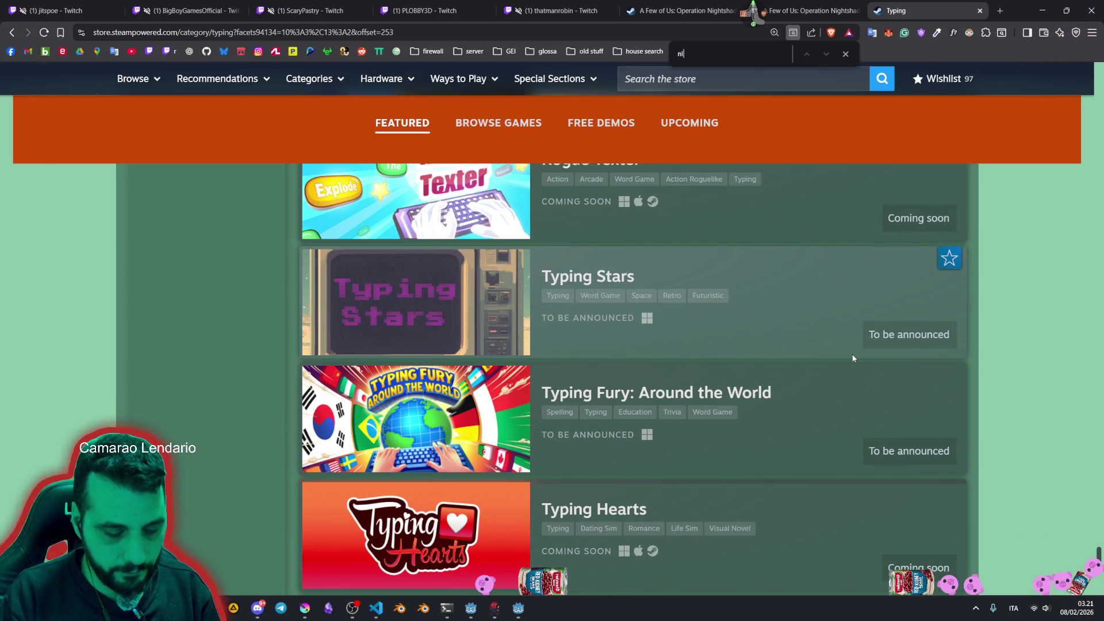
type("ght")
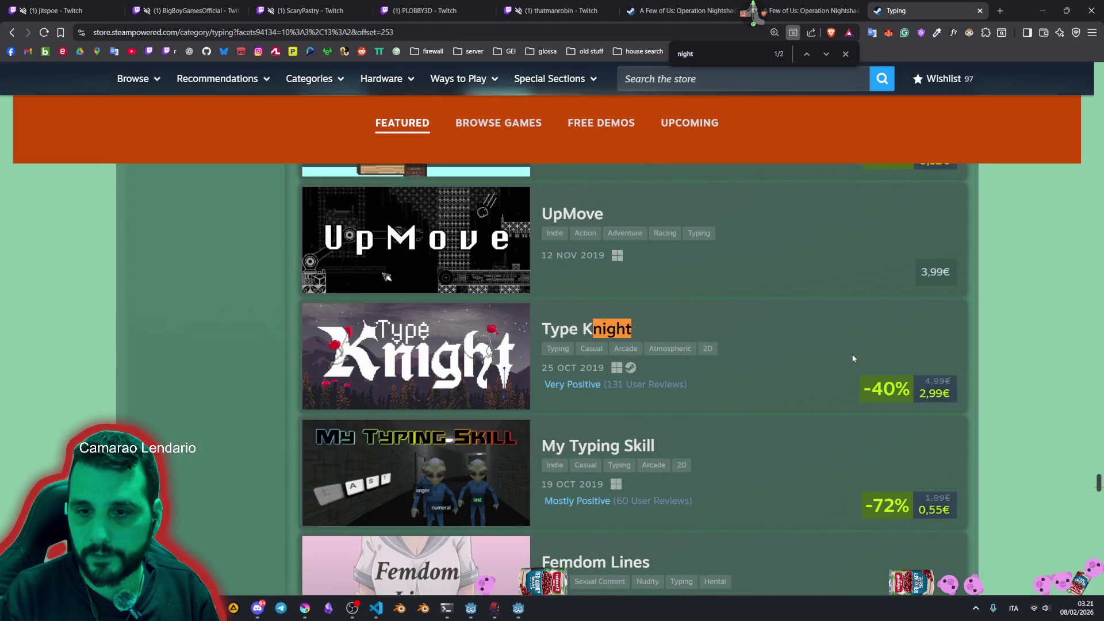
type("s")
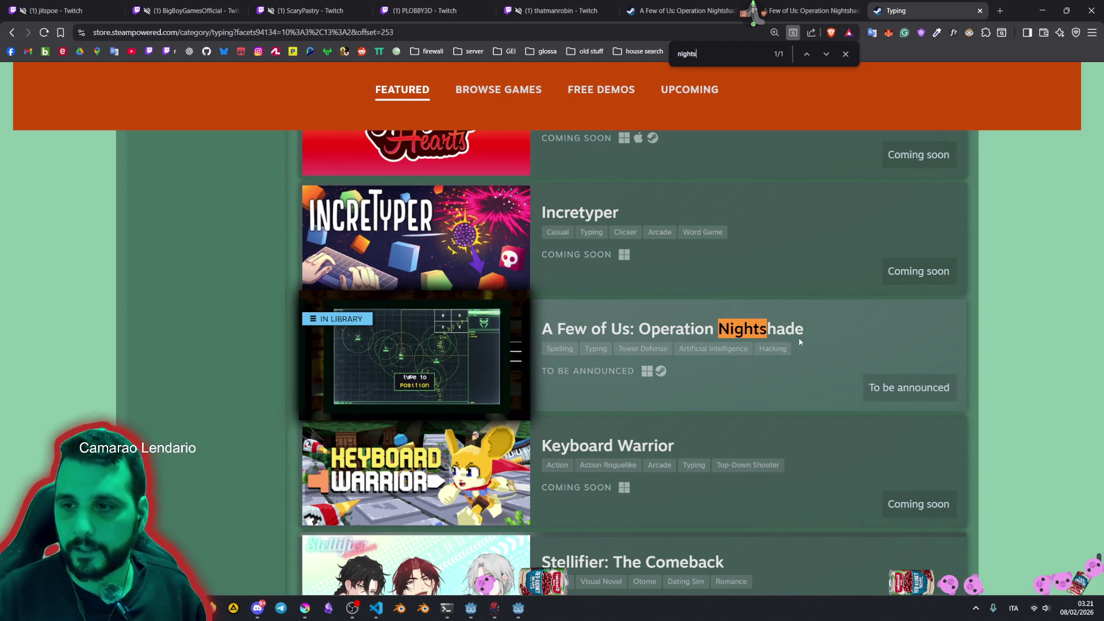
Scroll the list to the highlighted A Few of Us: Operation Nightshade entry.
scroll(898, 357, "up", 6)
scroll(961, 353, "up", 10)
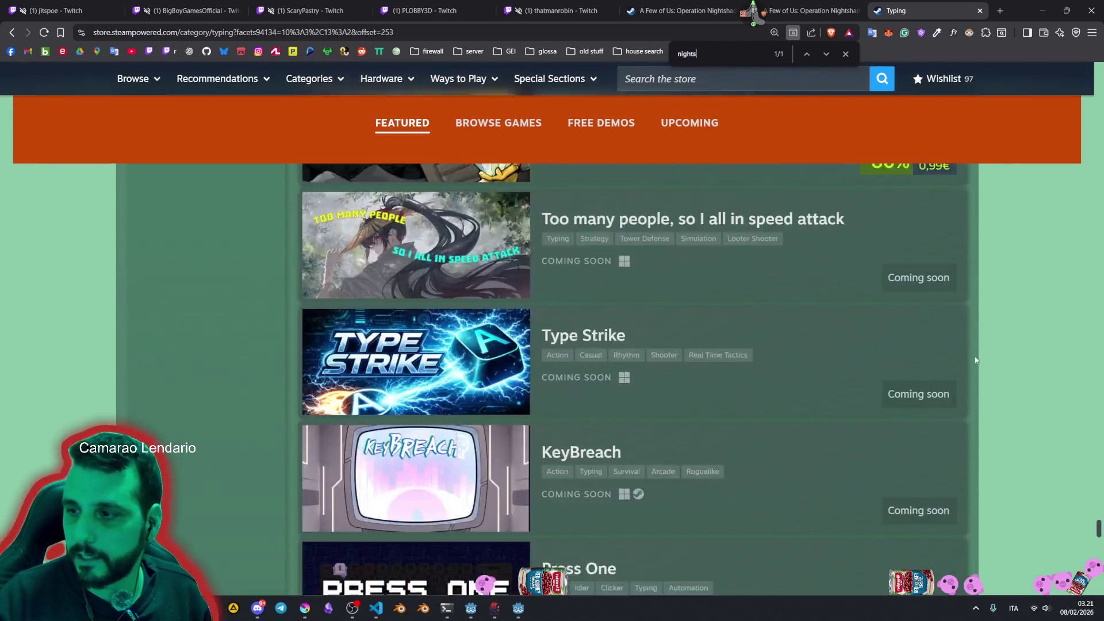
scroll(1023, 407, "down", 10)
scroll(543, 341, "down", 14)
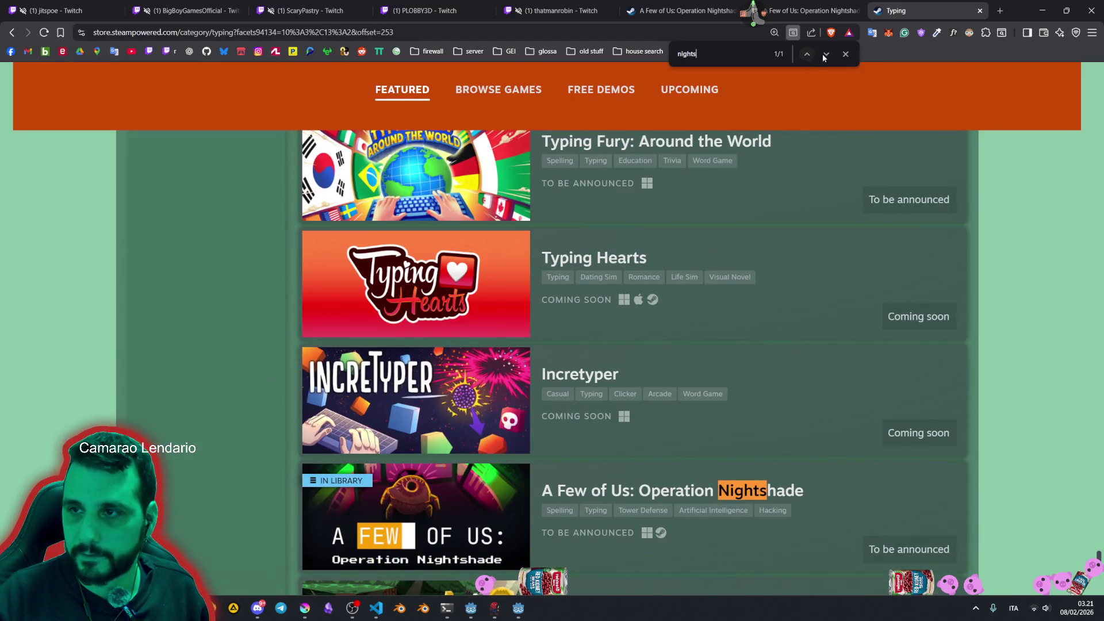
scroll(676, 324, "down", 3)
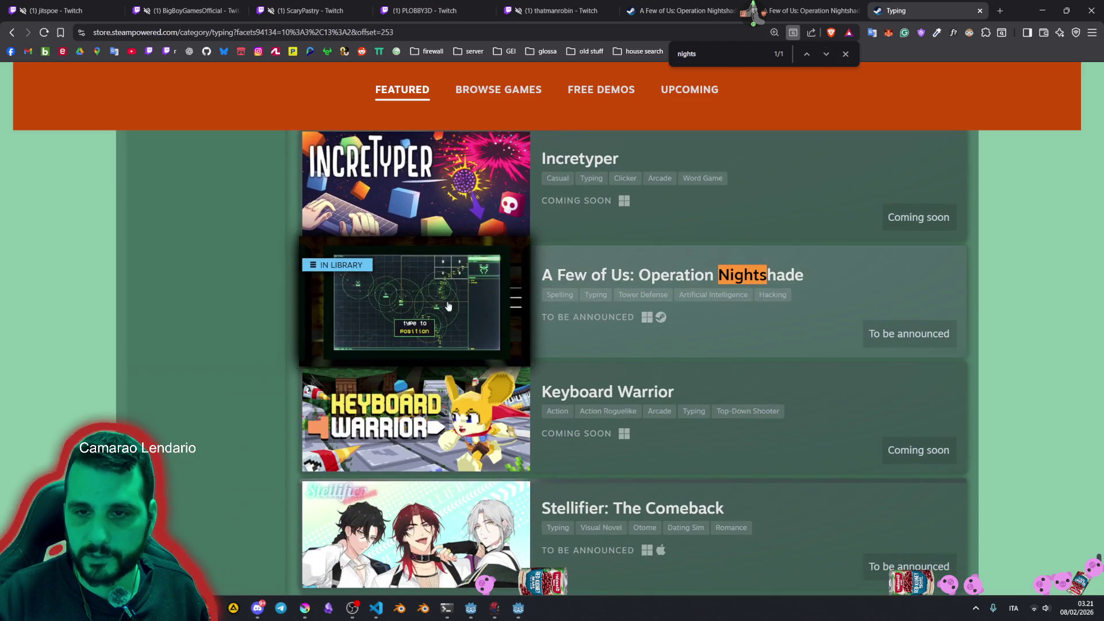
scroll(679, 310, "down", 18)
scroll(709, 321, "up", 7)
scroll(709, 326, "up", 11)
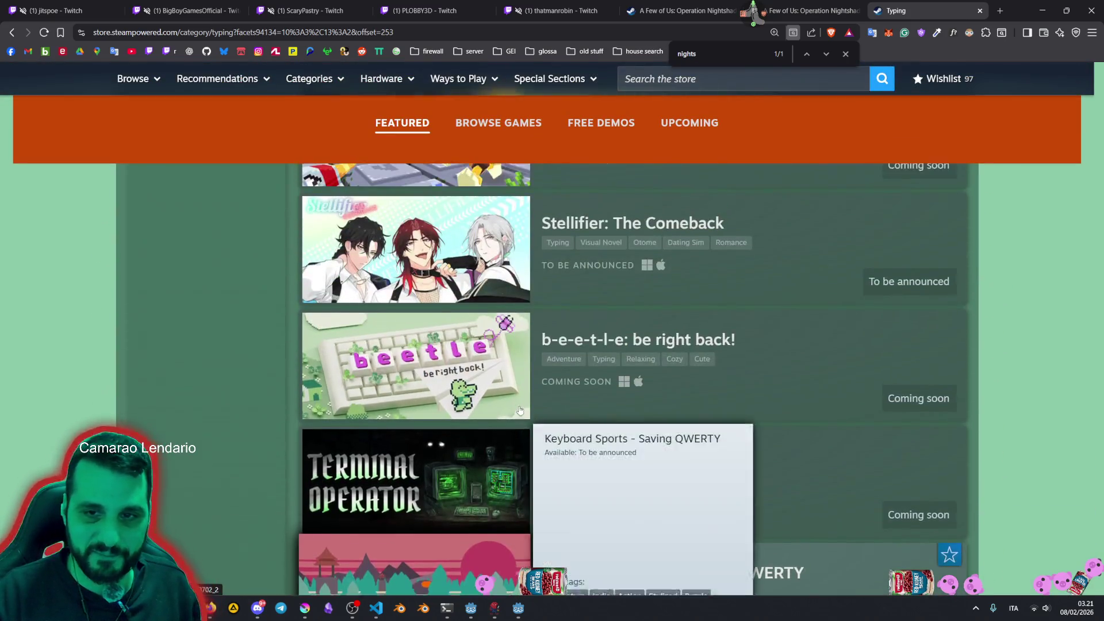
scroll(520, 409, "up", 2)
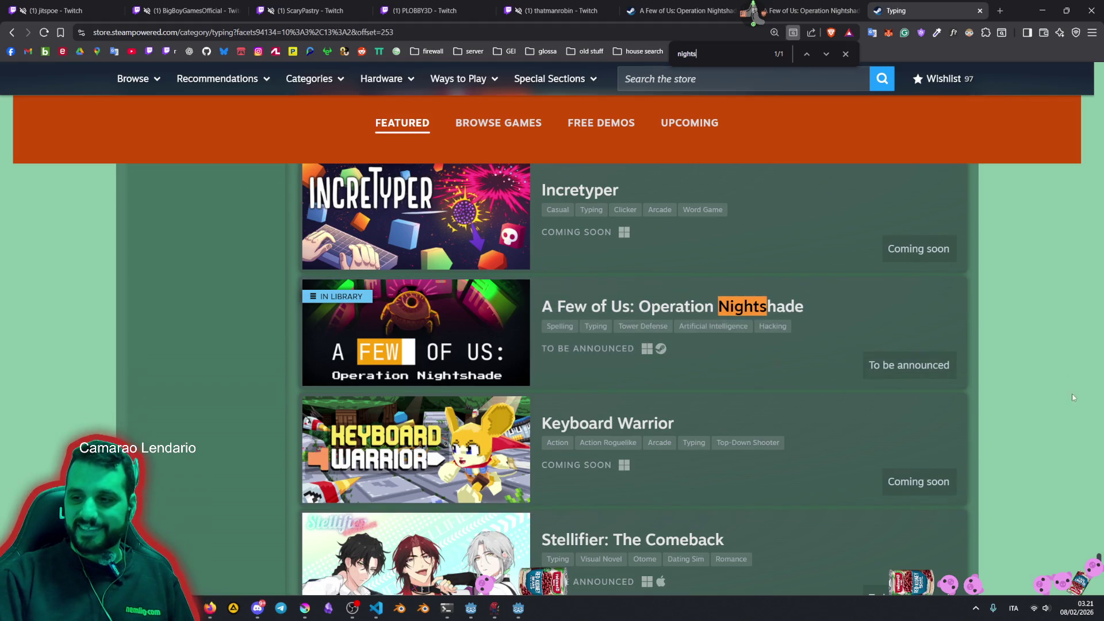
scroll(1021, 462, "up", 5)
scroll(1040, 184, "down", 20)
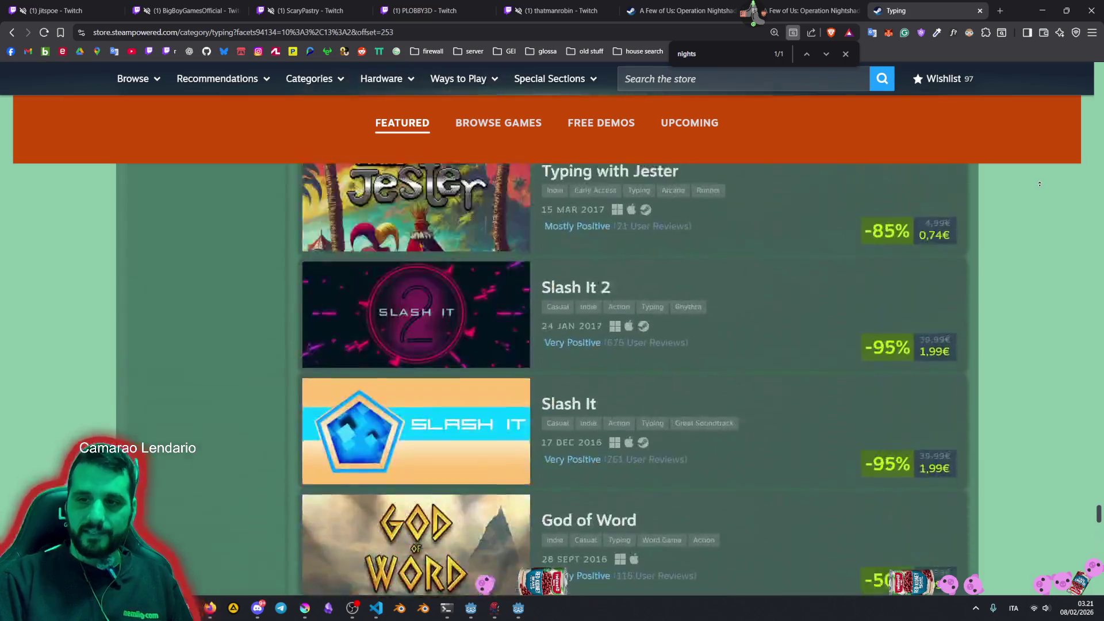
scroll(1040, 184, "up", 10)
scroll(1008, 411, "up", 15)
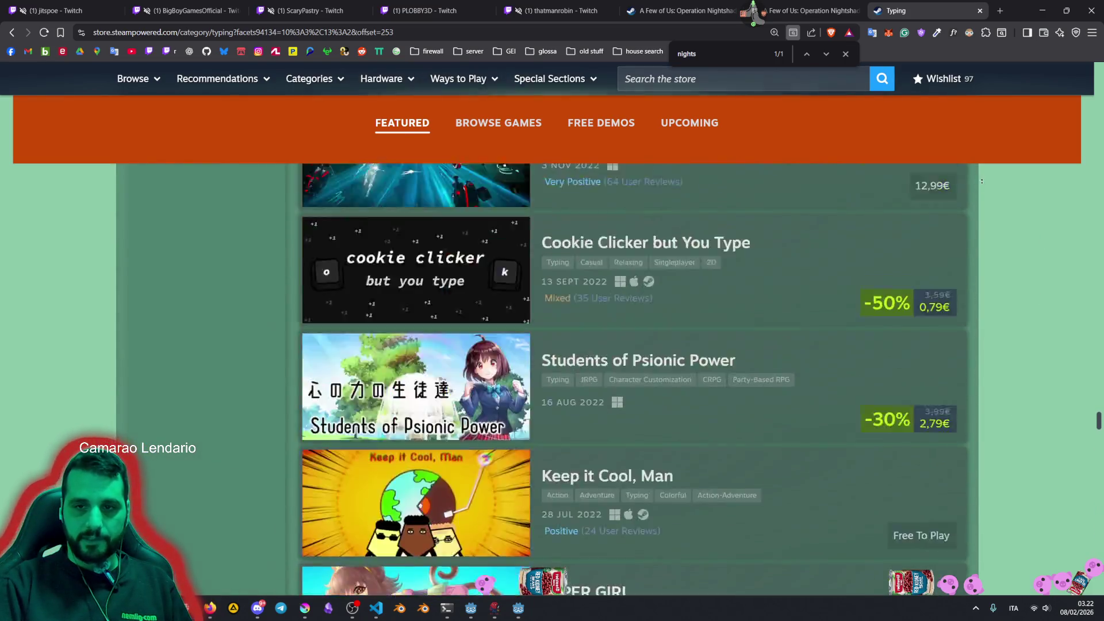
scroll(985, 174, "up", 20)
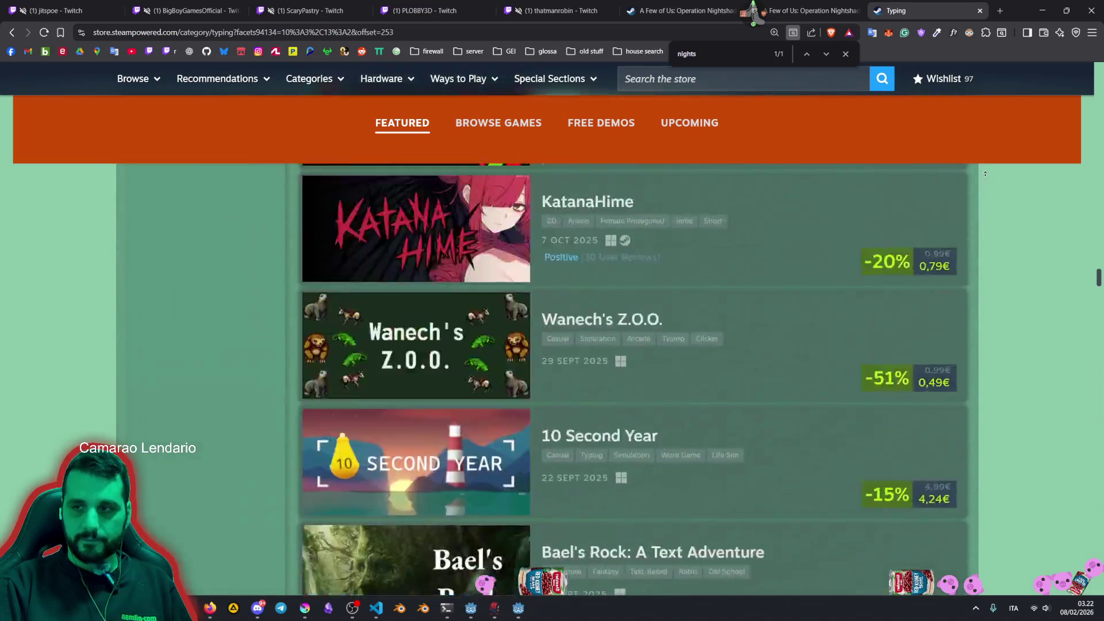
scroll(985, 175, "up", 10)
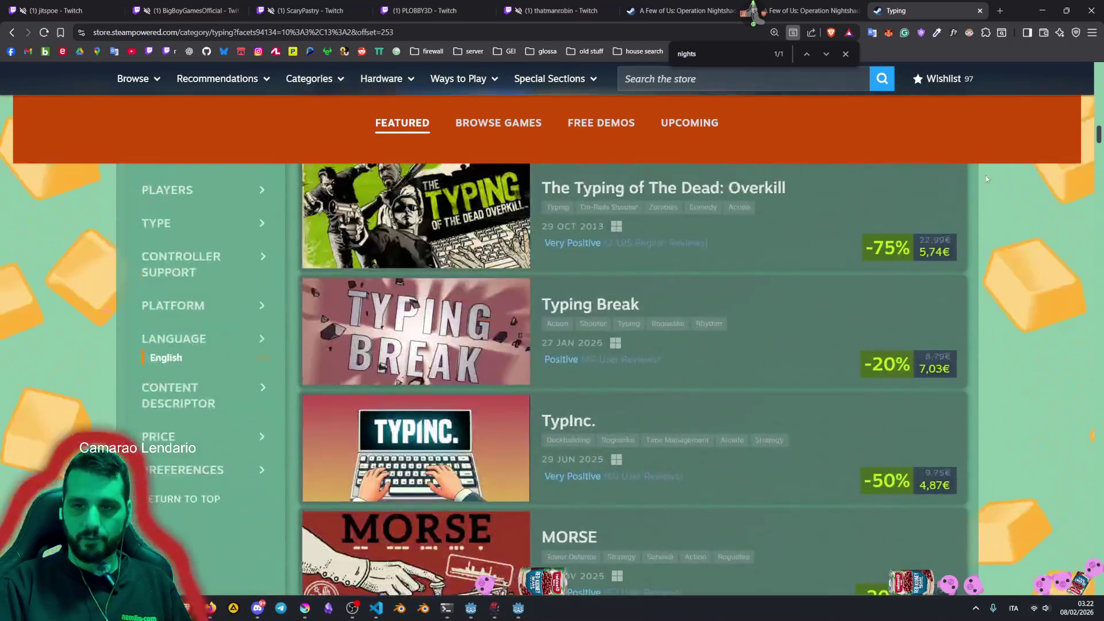
scroll(1020, 271, "up", 15)
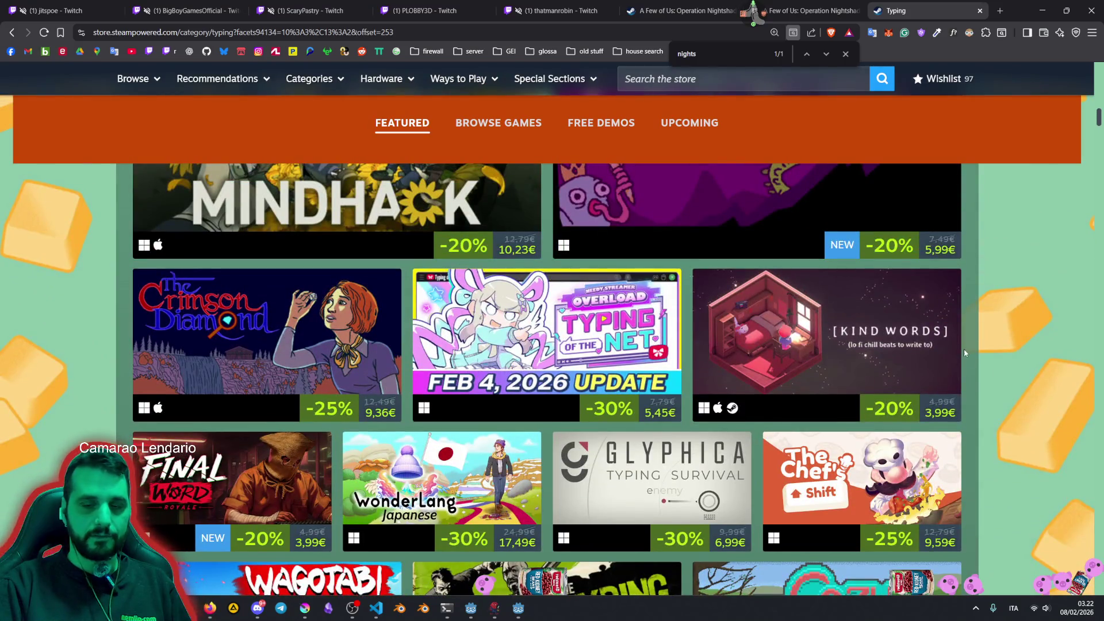
scroll(1044, 303, "up", 1)
scroll(1044, 305, "up", 5)
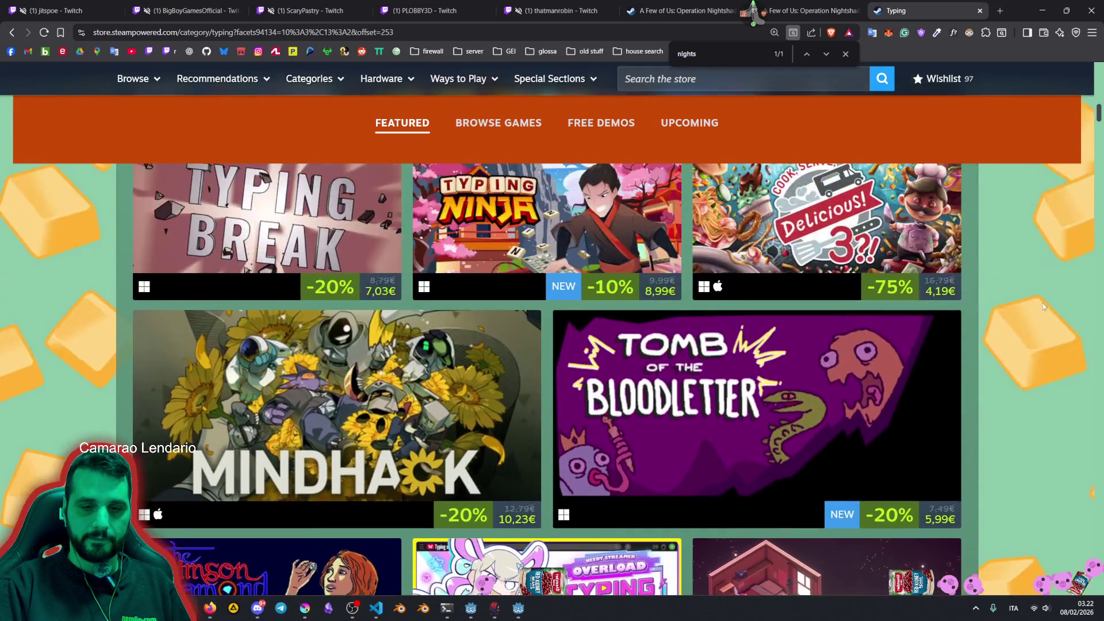
scroll(1043, 305, "up", 5)
scroll(1044, 302, "up", 5)
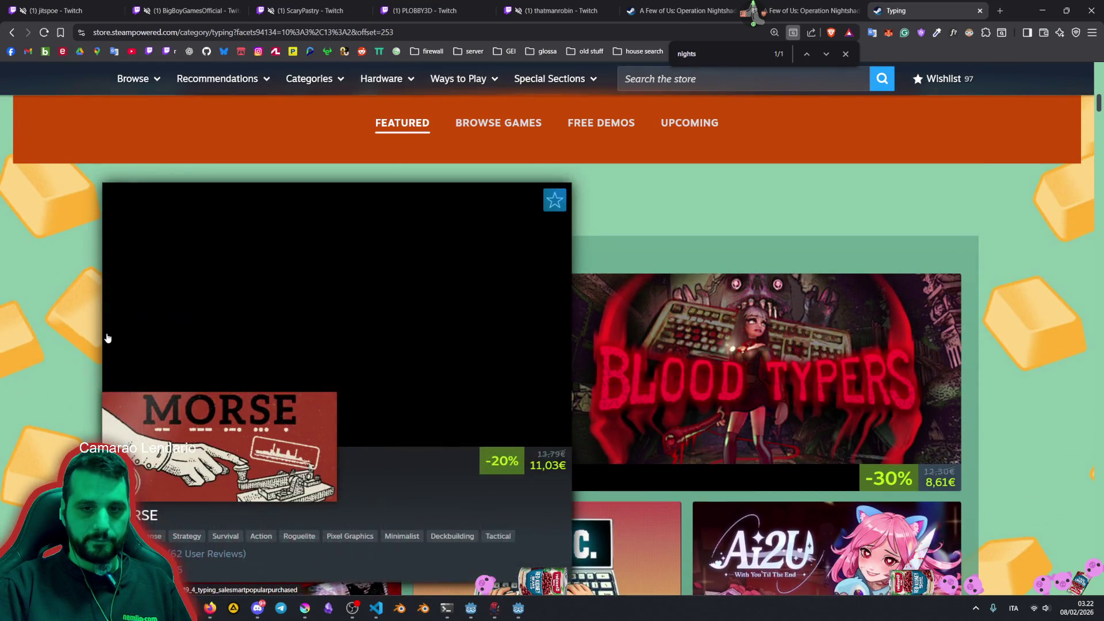
scroll(95, 342, "down", 9)
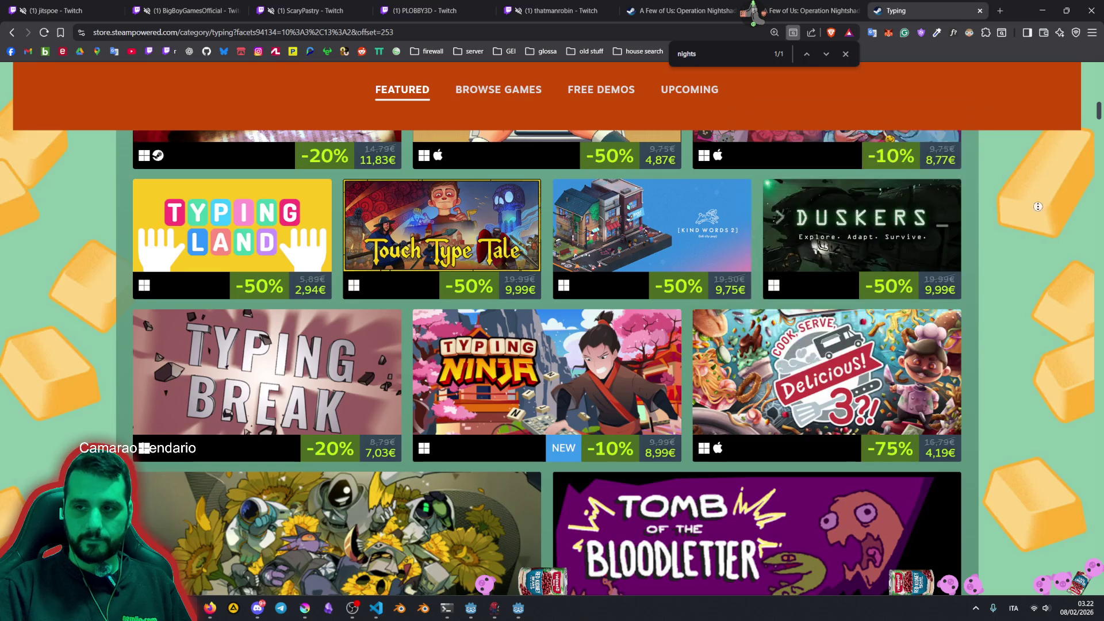
scroll(96, 344, "down", 10)
scroll(899, 417, "down", 15)
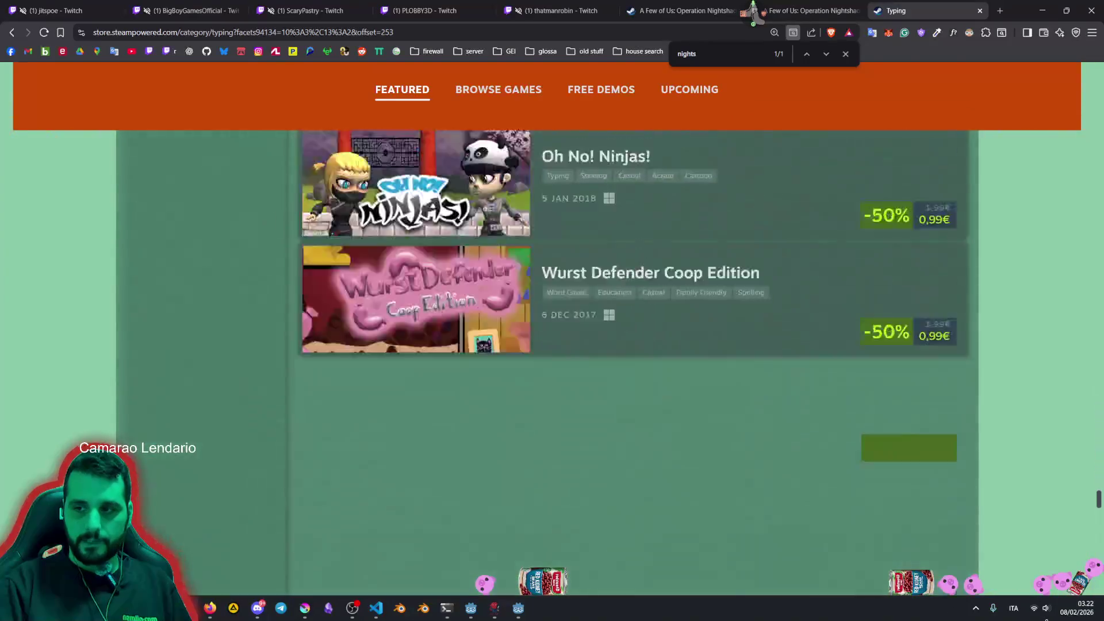
scroll(900, 403, "up", 15)
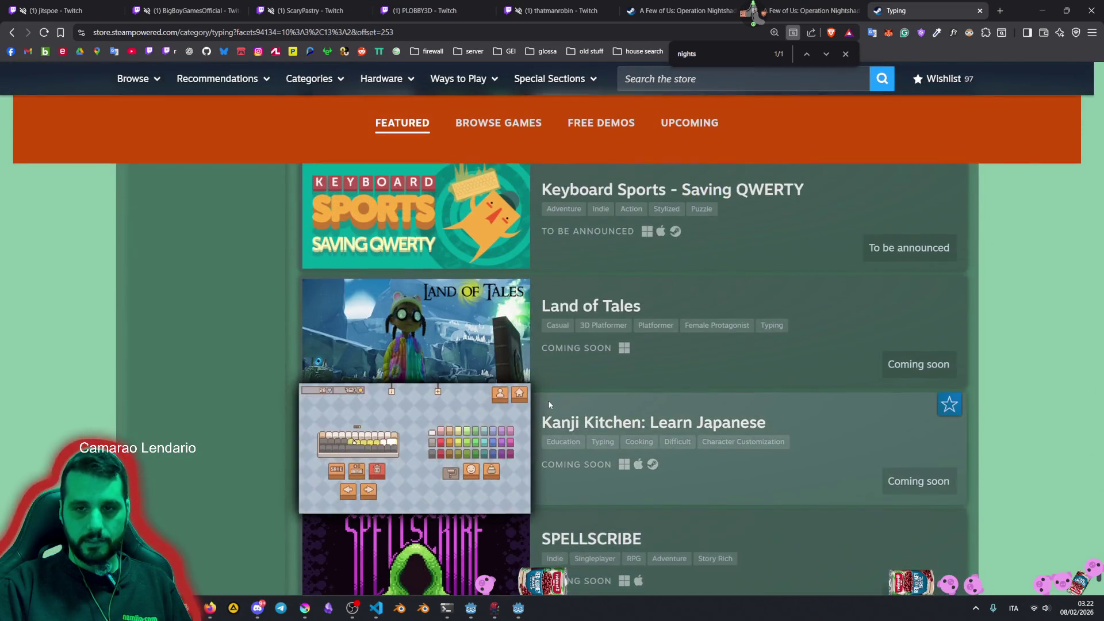
scroll(558, 380, "up", 5)
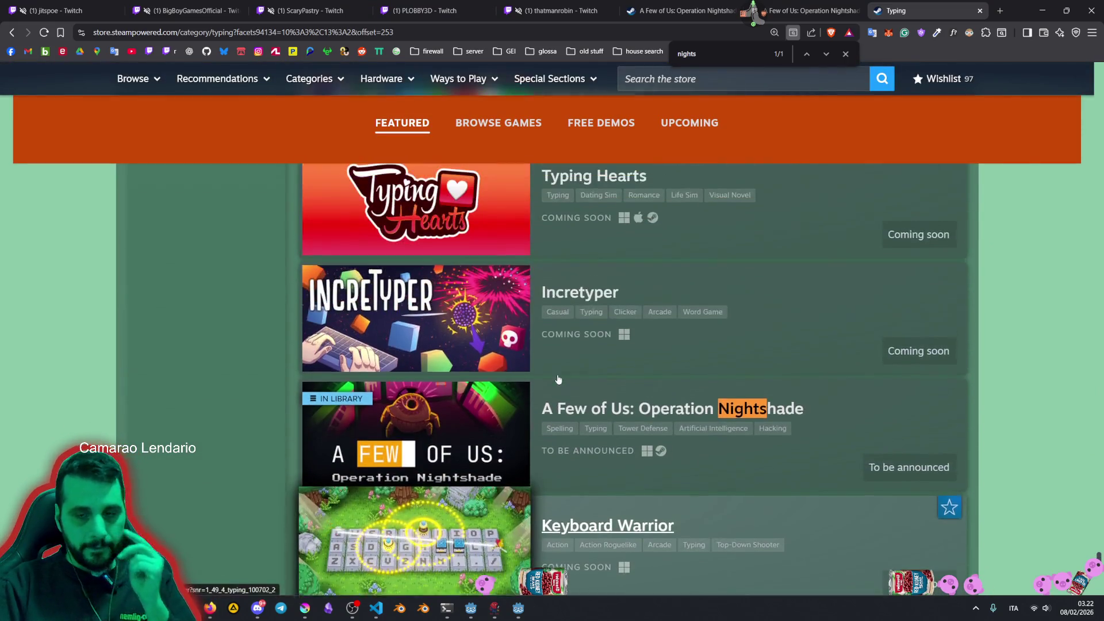
mouse_move(440, 419)
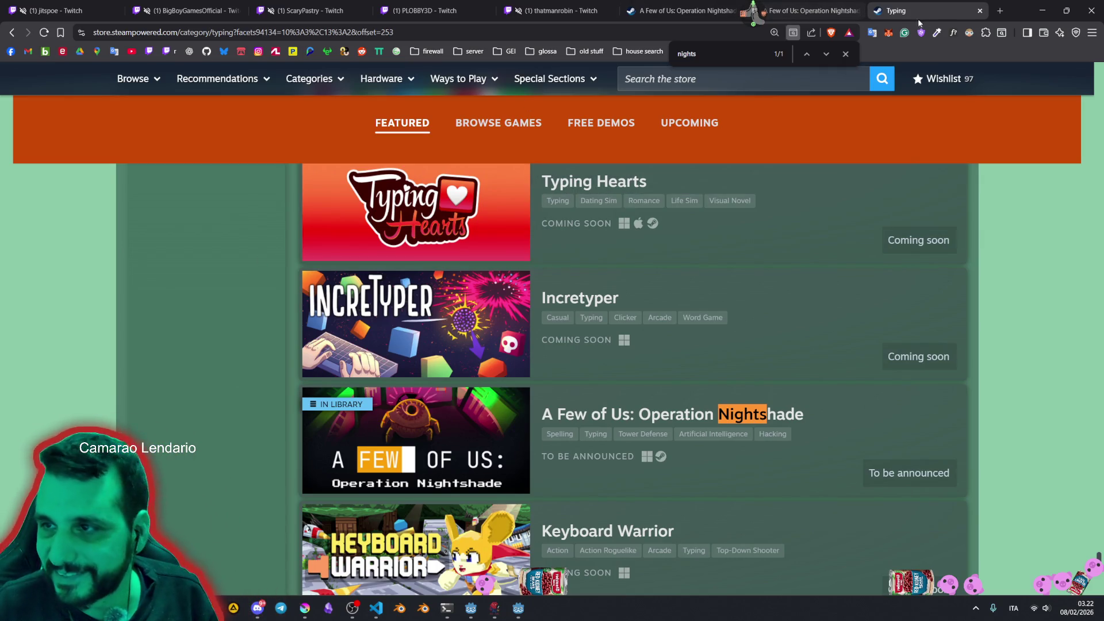
Open a new blank browser tab with Ctrl+T.
key("ctrl+t")
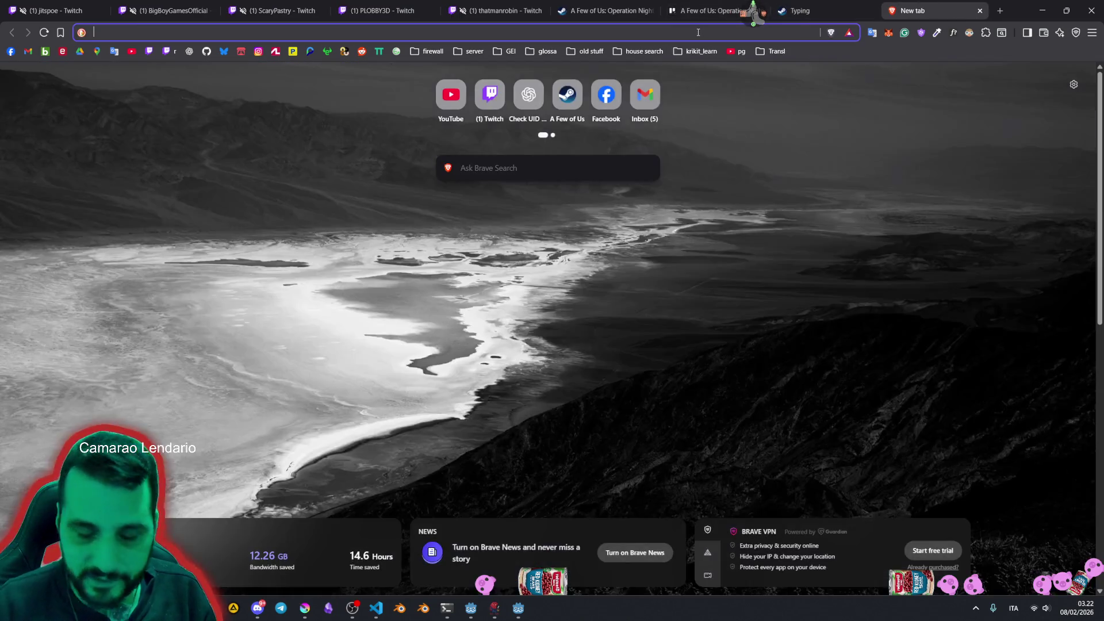
Search DuckDuckGo for 'lmk meaning', read the 'Let me know' definition, then close that tab.
type("lmk")
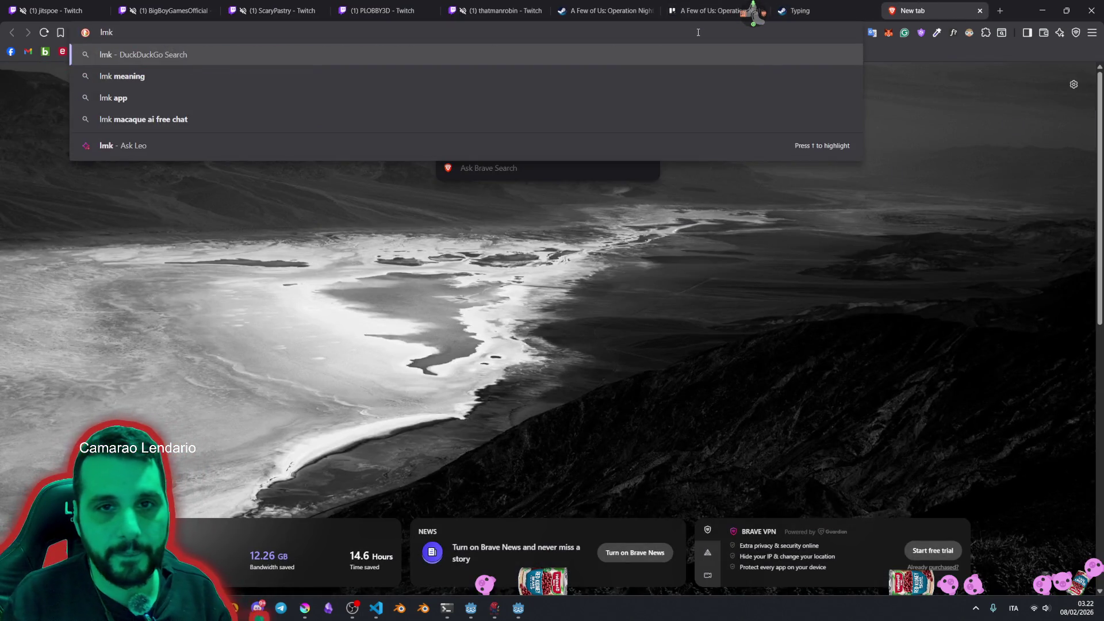
key("Down")
key("Return")
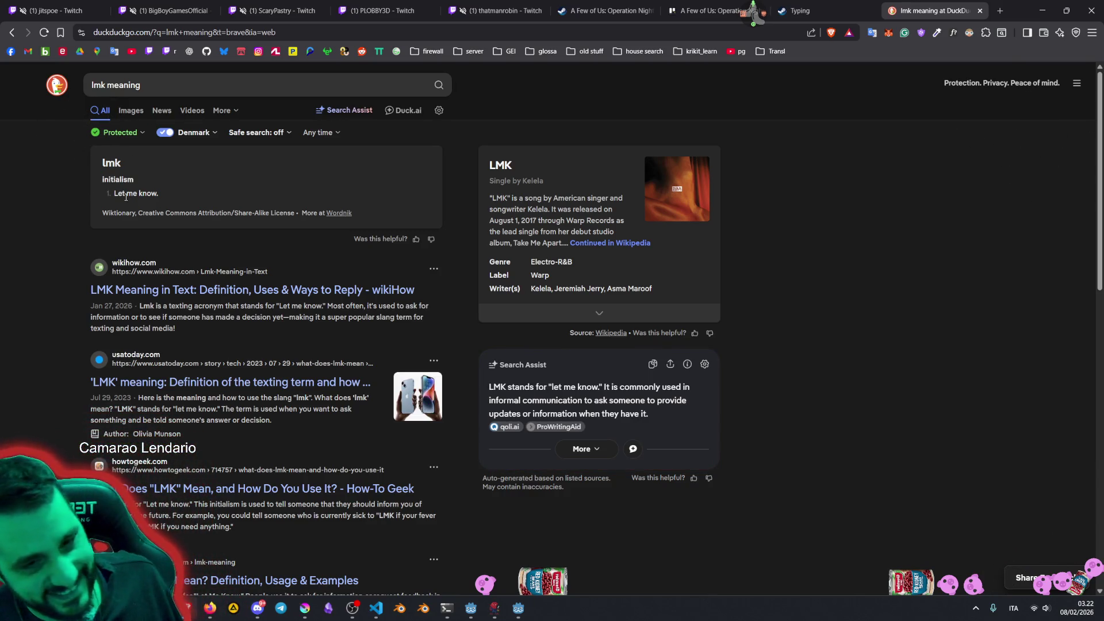
triple_click(126, 196)
left_click(69, 194)
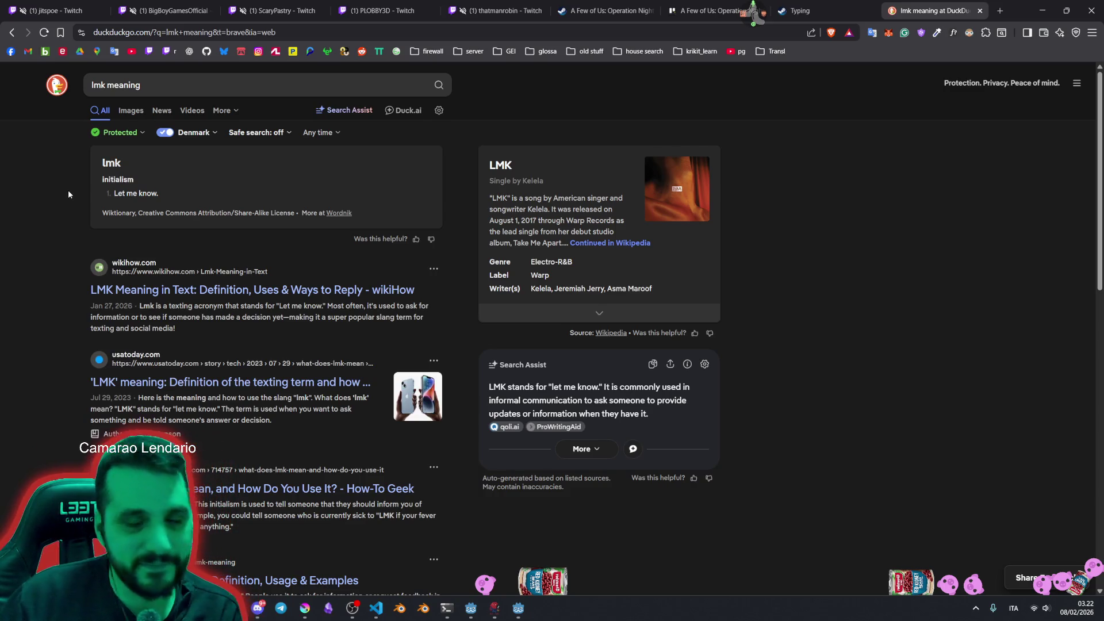
middle_click(926, 4)
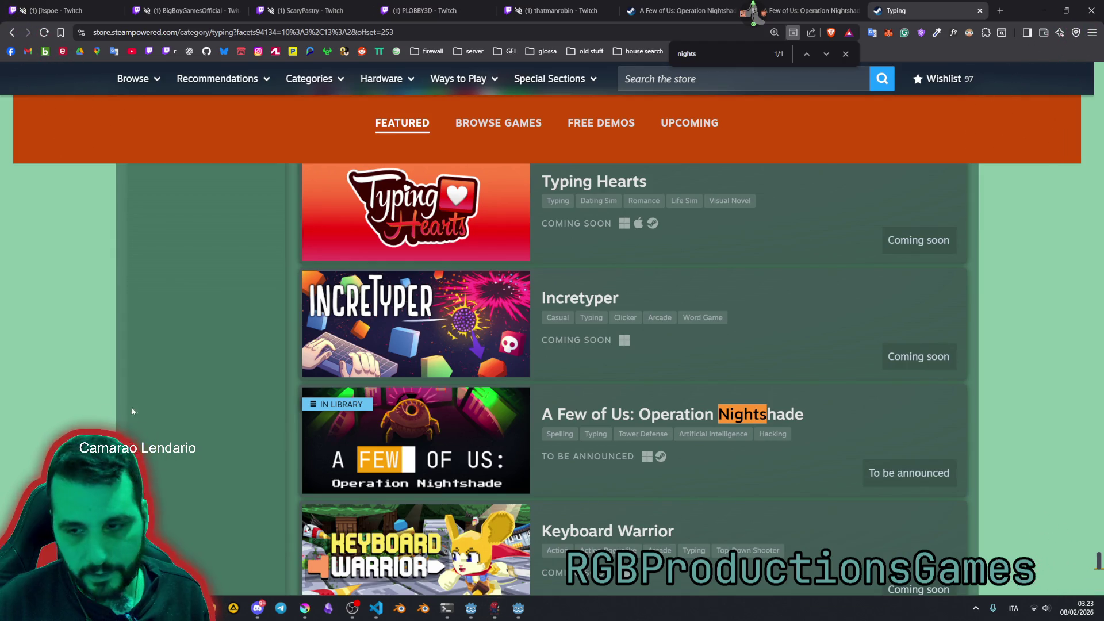
Open a new tab, discard the typed 'pemmy' search, and switch to a Twitch stream tab.
mouse_move(1100, 568)
left_mouse_down()
mouse_move(1100, 66)
mouse_move(1099, 81)
left_mouse_up()
scroll(512, 342, "down", 2)
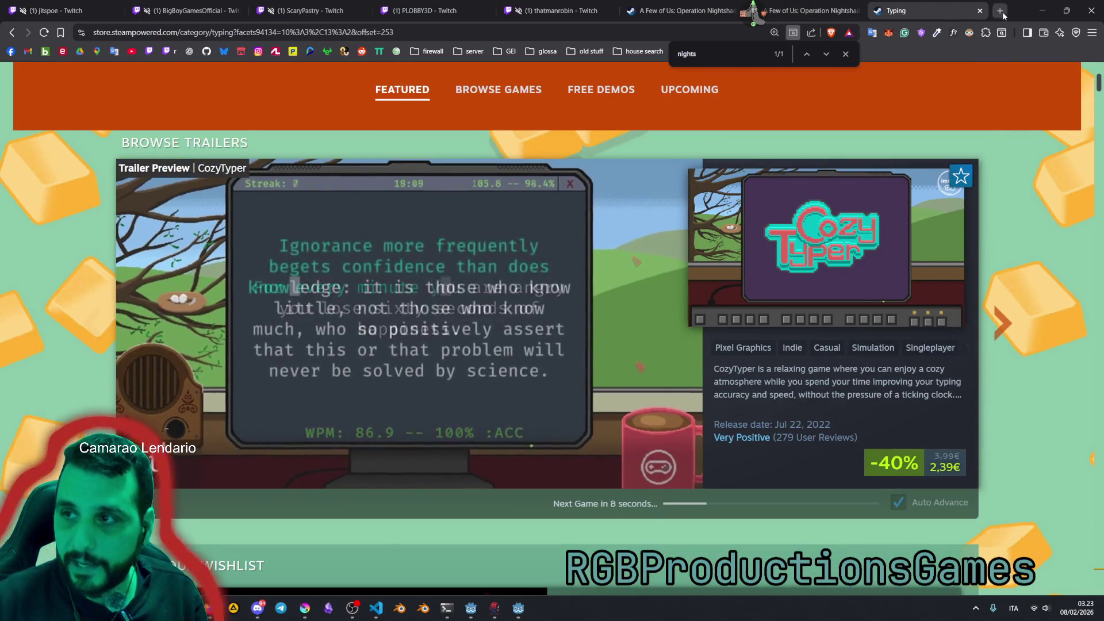
key("ctrl+t")
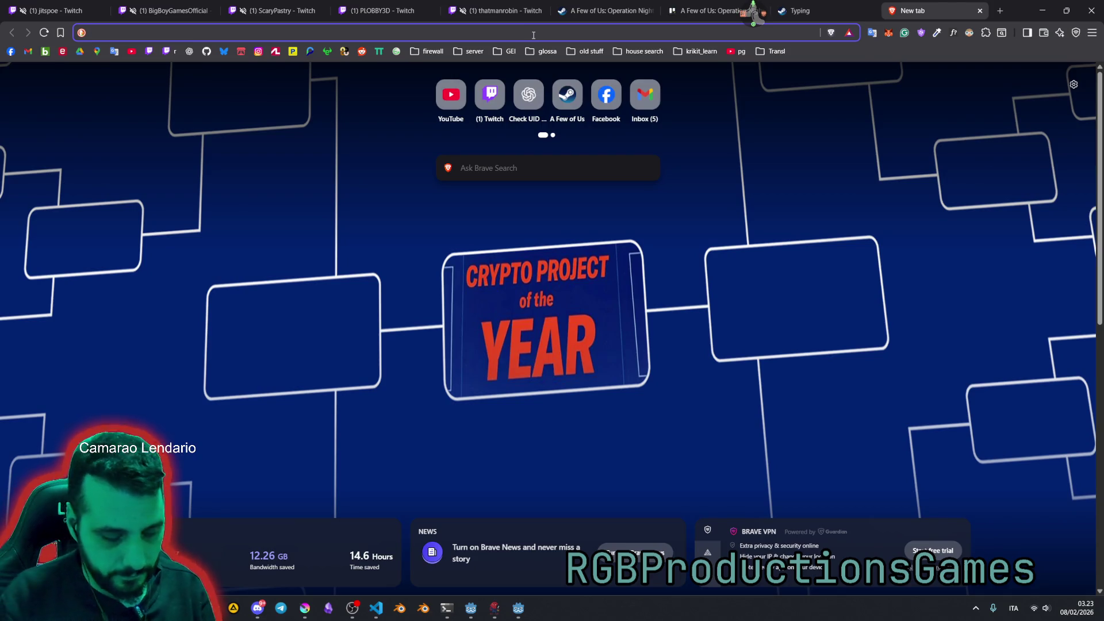
type("pemmy")
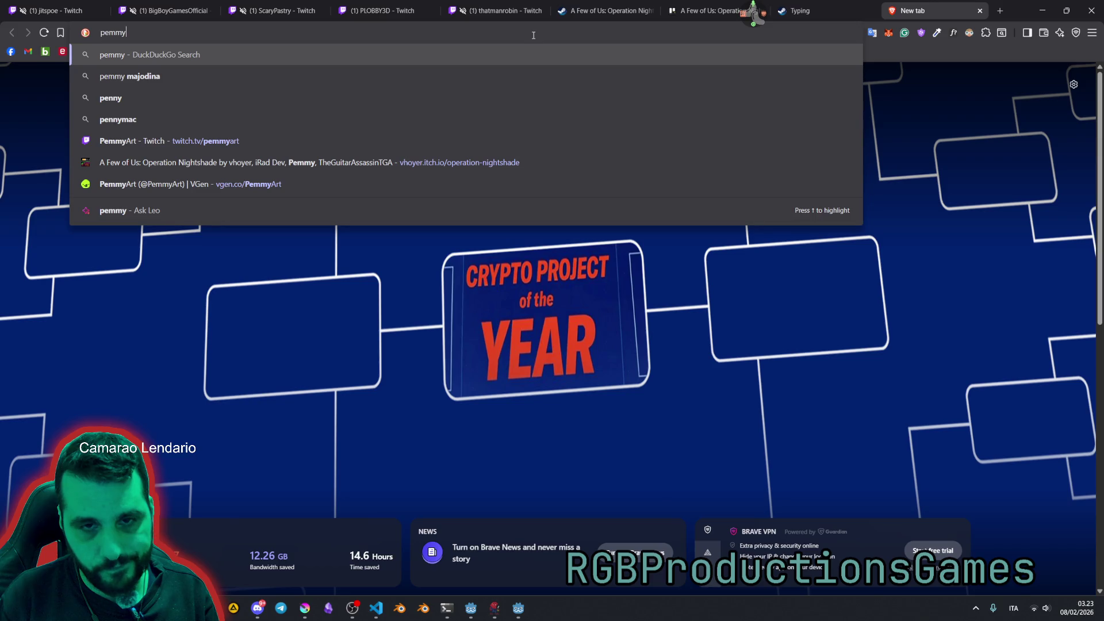
key("Escape")
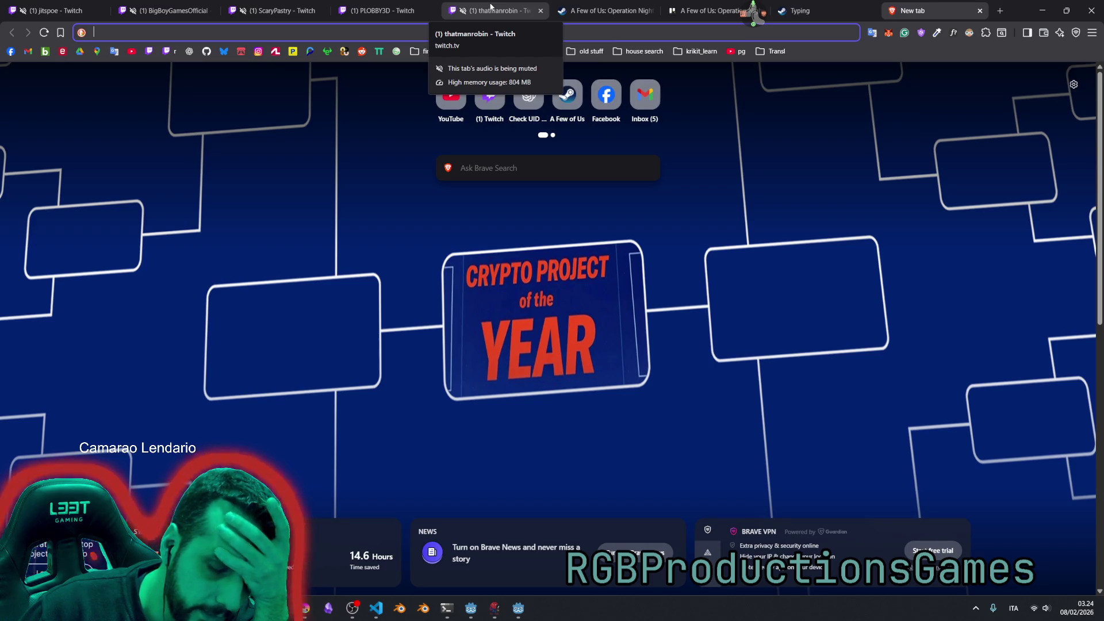
left_click(396, 4)
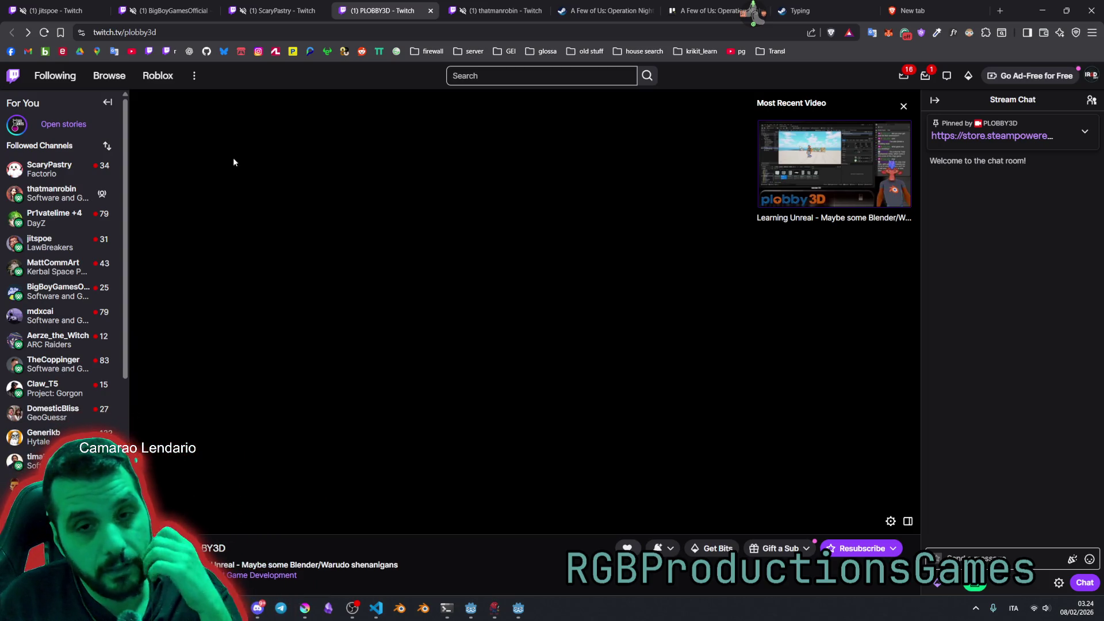
Leave the Twitch channel and return to the Steam Typing category store page.
mouse_move(98, 194)
scroll(115, 196, "down", 3)
scroll(115, 173, "up", 3)
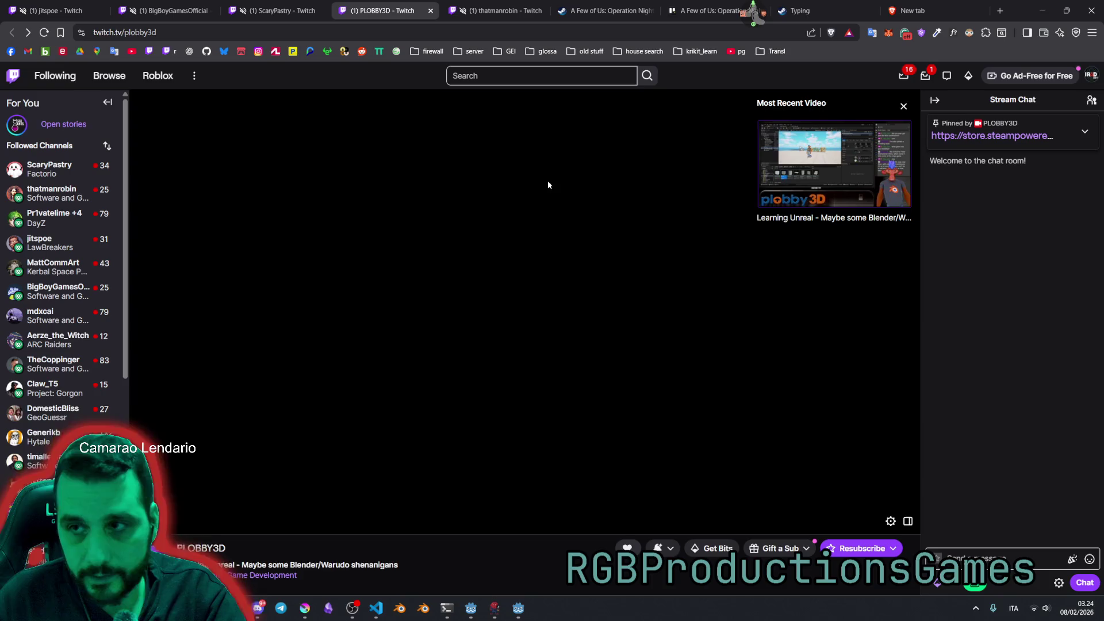
left_click(843, 4)
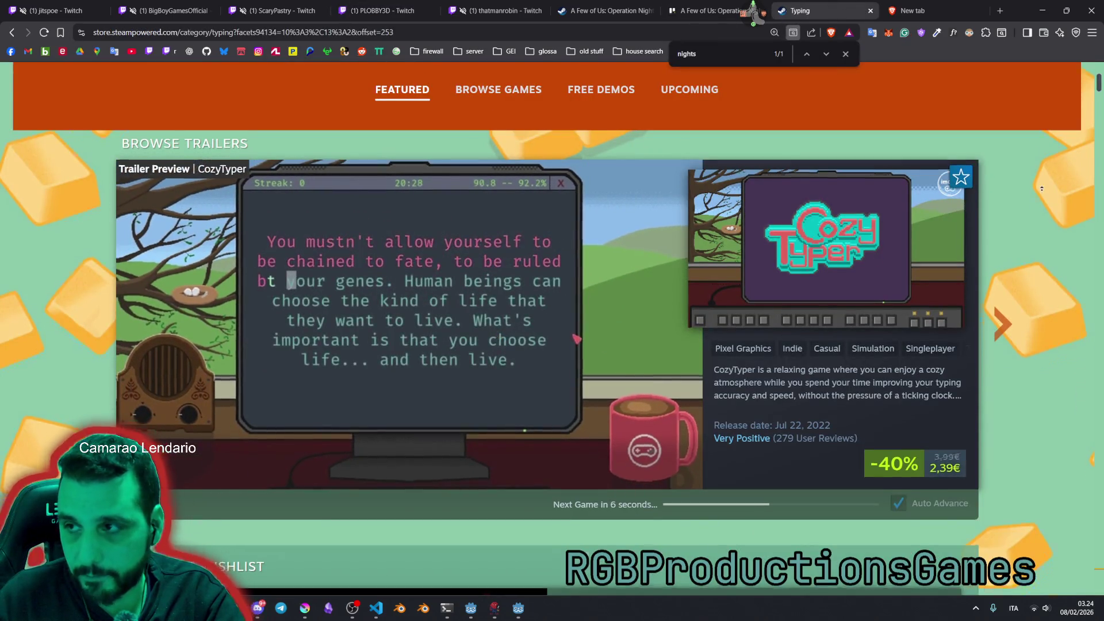
Open the 'PVKK: Planetenverteidigungskanonenkommandant on Steam' bookmark from the 'firewall' folder.
scroll(532, 138, "up", 8)
scroll(1016, 291, "down", 8)
scroll(1016, 291, "up", 8)
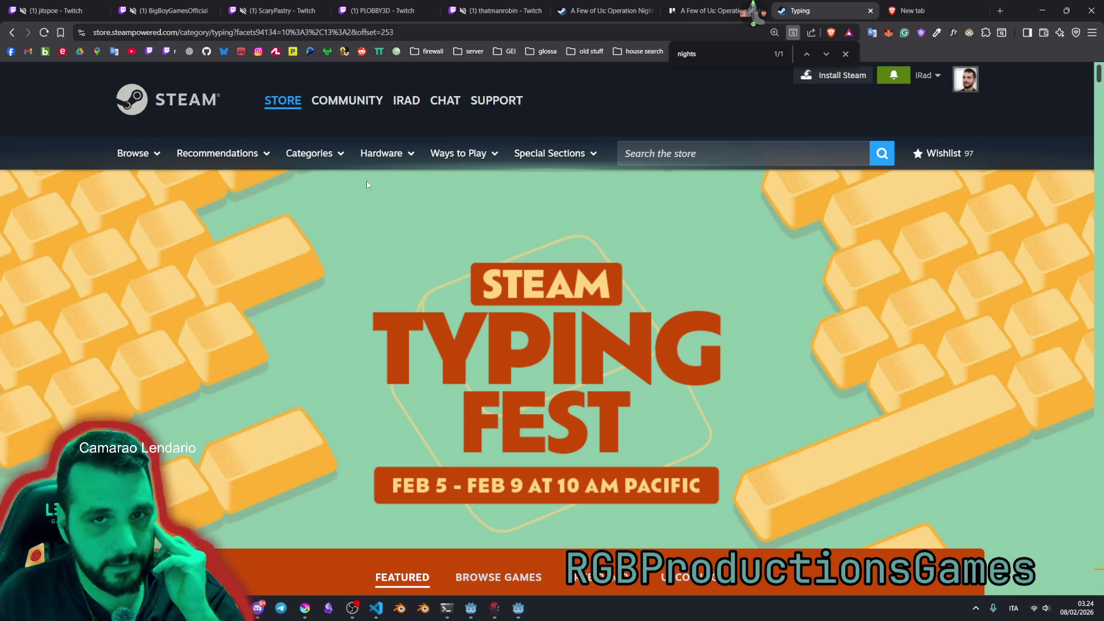
left_click(431, 51)
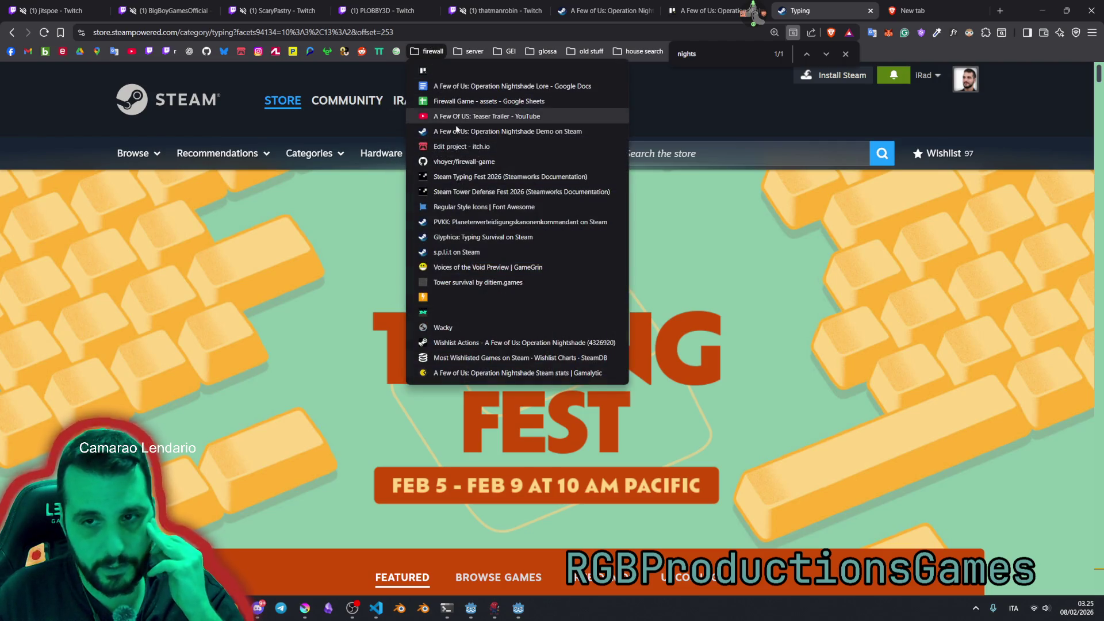
left_click(467, 222)
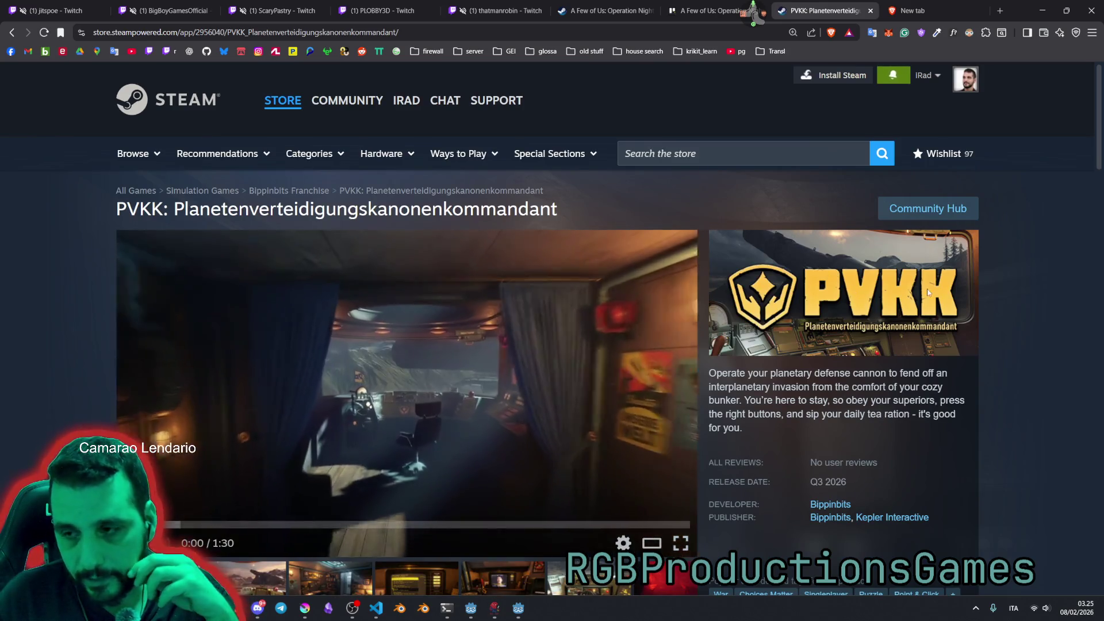
scroll(675, 442, "down", 2)
Play the PVKK trailer in full-screen mode.
left_click(675, 441)
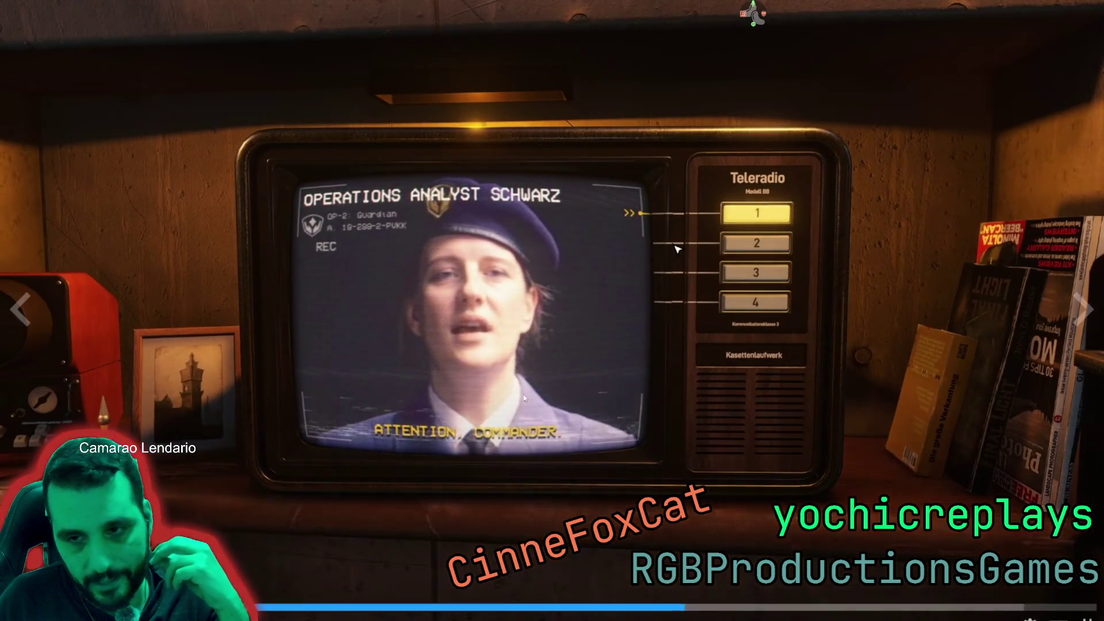
mouse_move(746, 51)
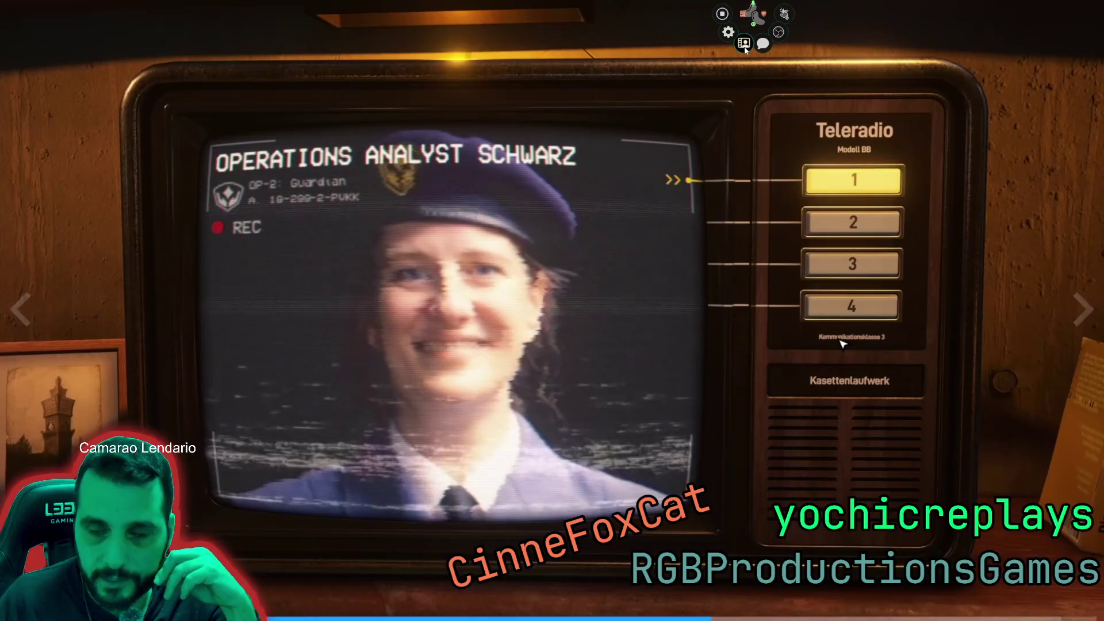
left_click(745, 45)
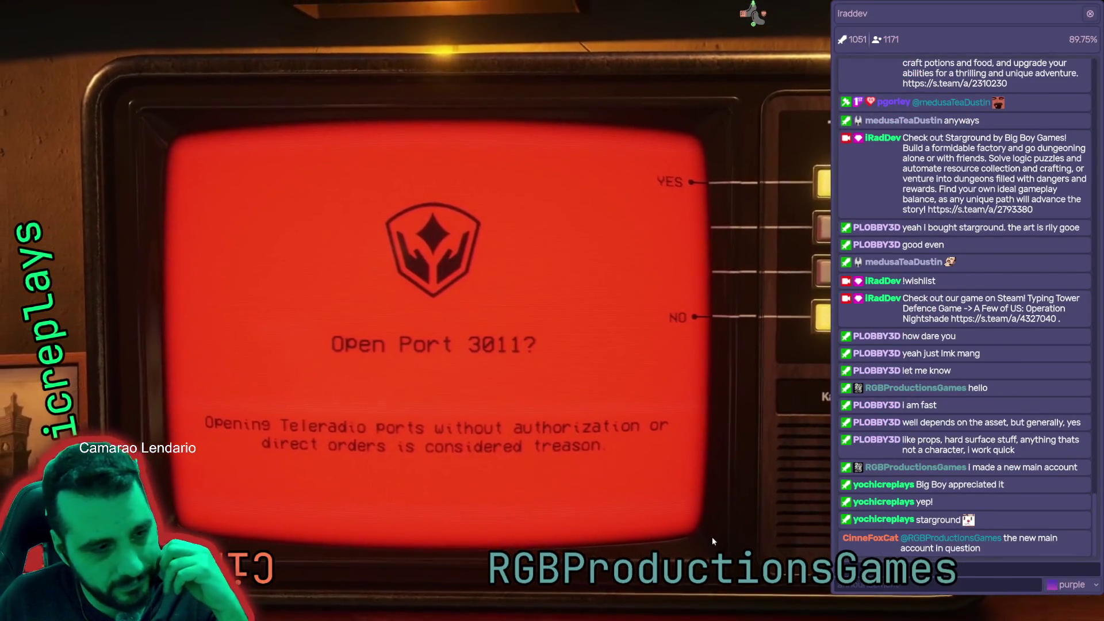
mouse_move(730, 502)
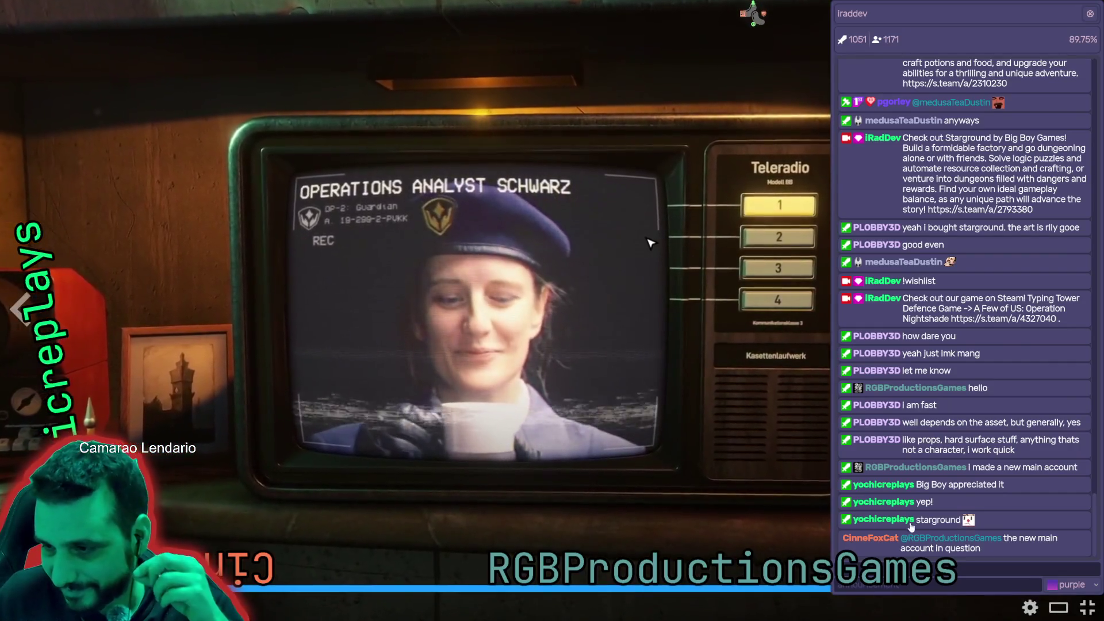
mouse_move(996, 543)
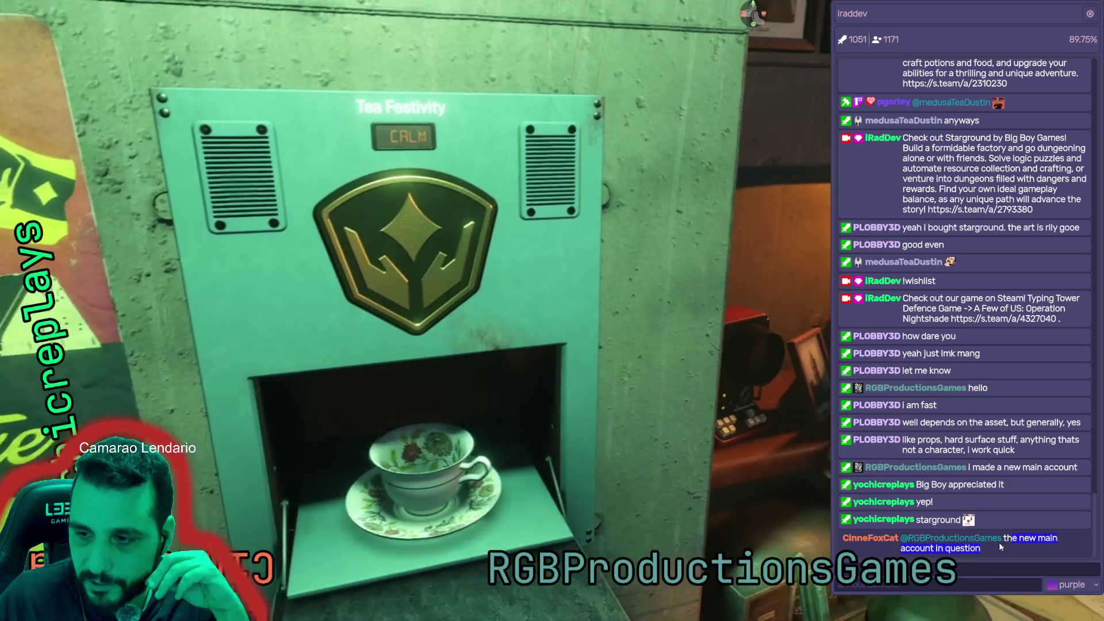
left_click_drag(999, 543, 879, 544)
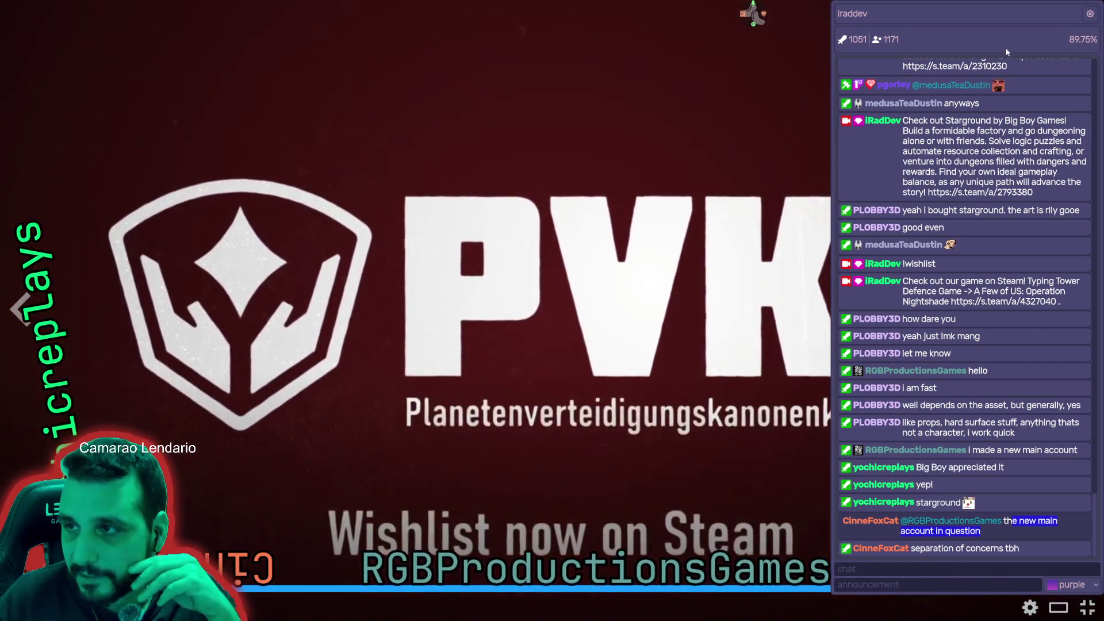
left_click(1090, 14)
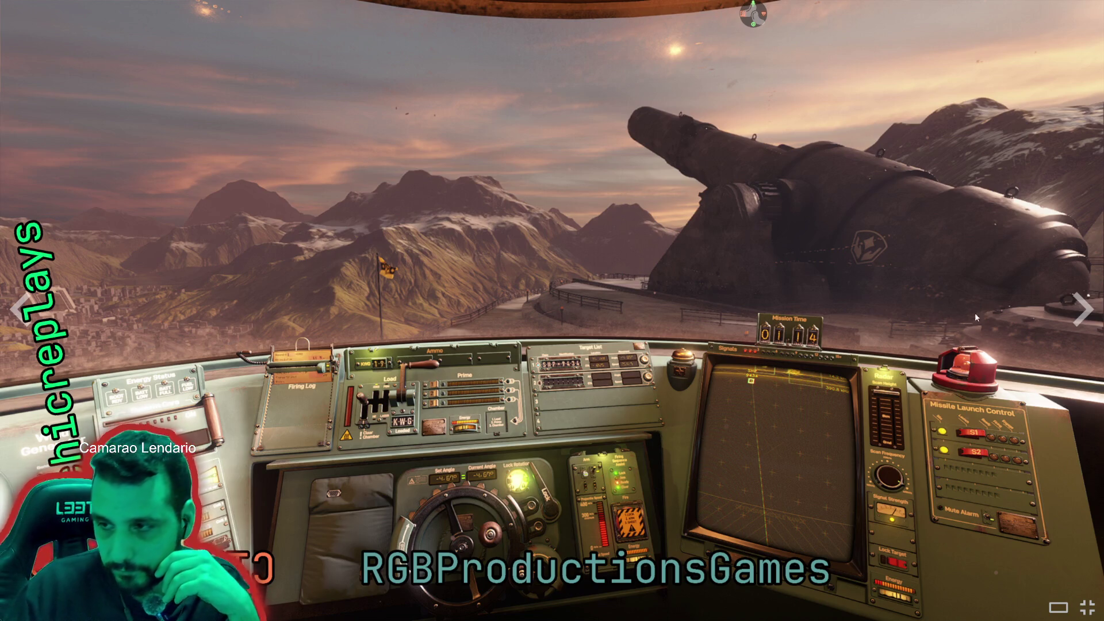
left_click(1084, 311)
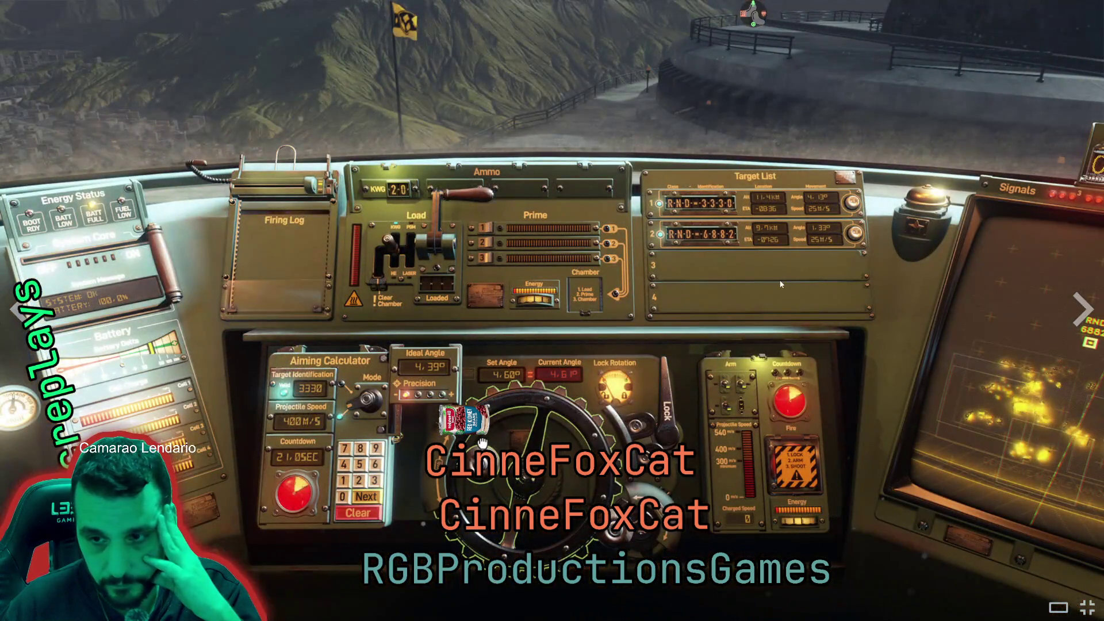
Exit the full-screen PVKK screenshot viewer back to the store page.
key("Escape")
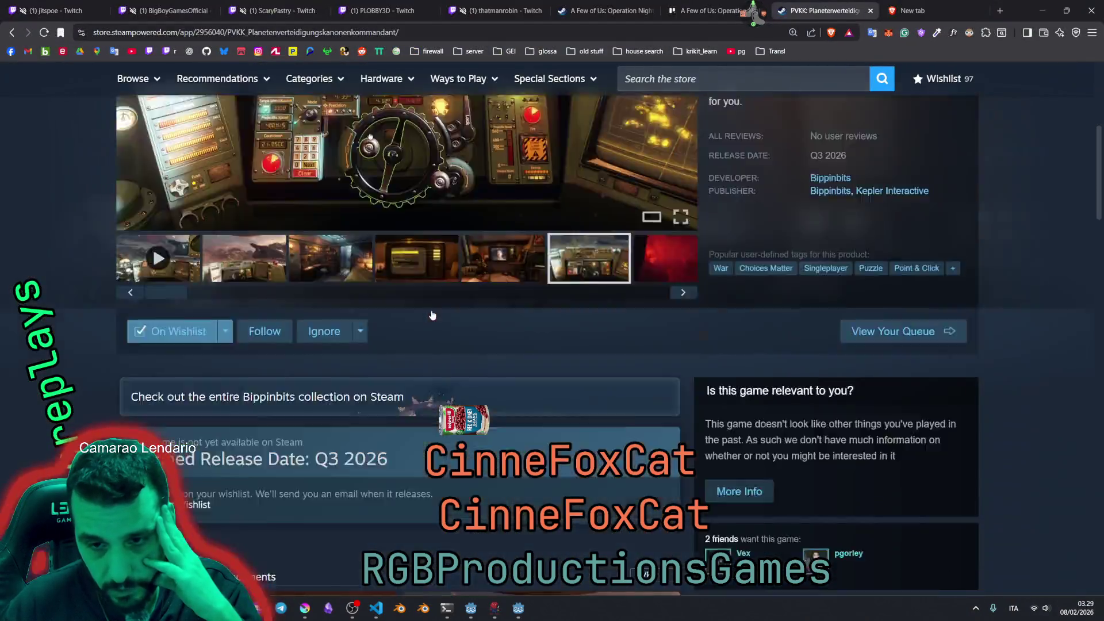
Show the second PVKK screenshot, the cannon cockpit overlooking mountains, in the main viewer.
scroll(433, 316, "down", 6)
scroll(689, 394, "up", 12)
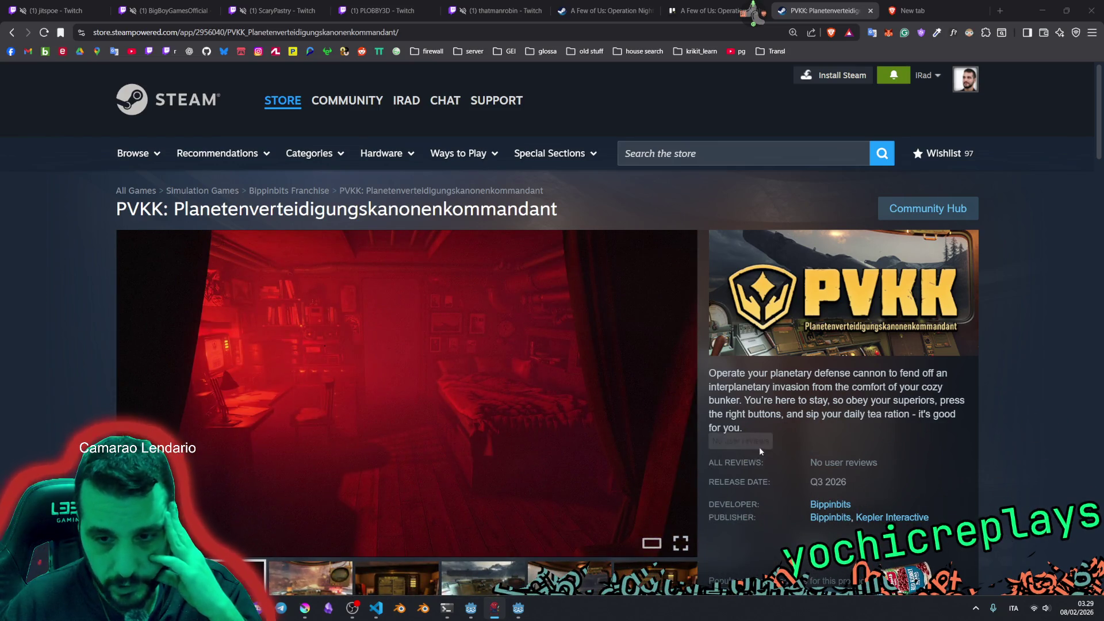
scroll(51, 422, "down", 1)
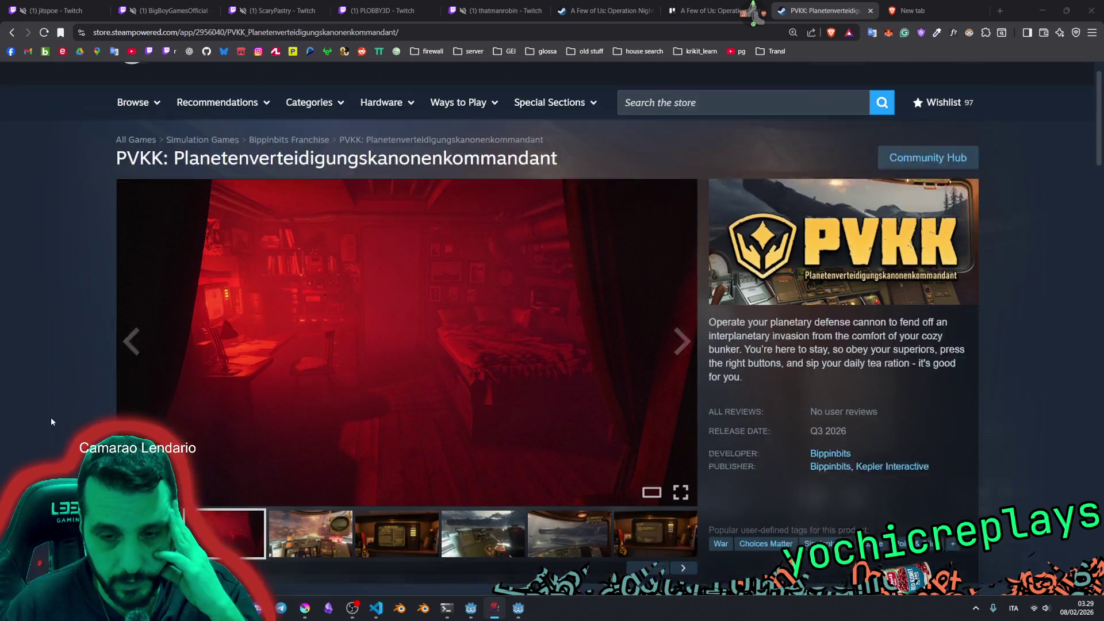
scroll(51, 419, "down", 2)
scroll(92, 395, "up", 2)
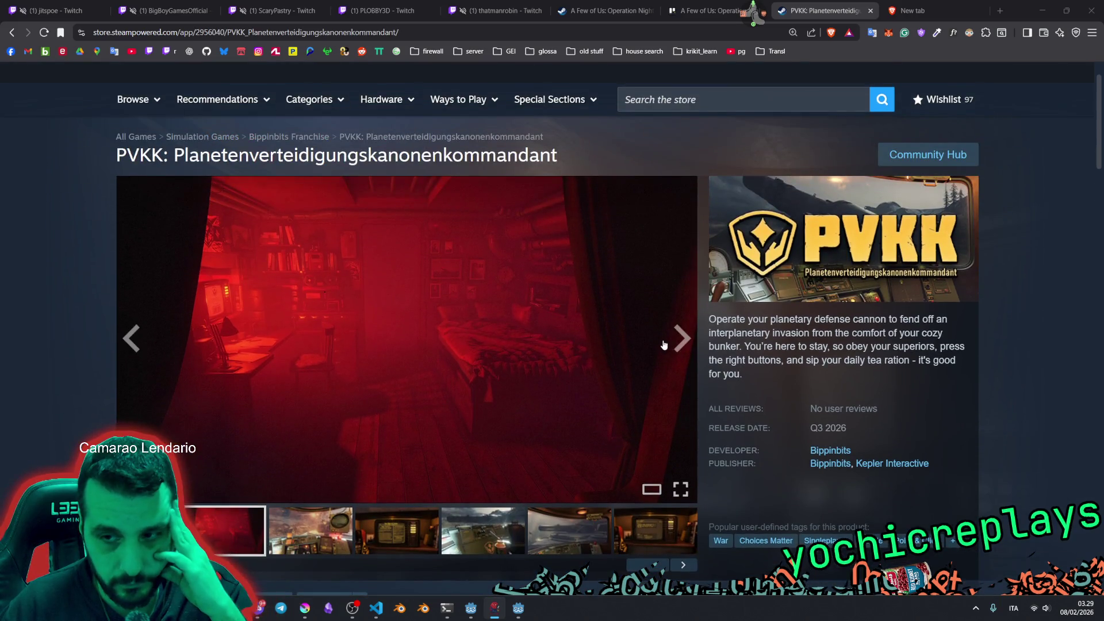
left_click(682, 343)
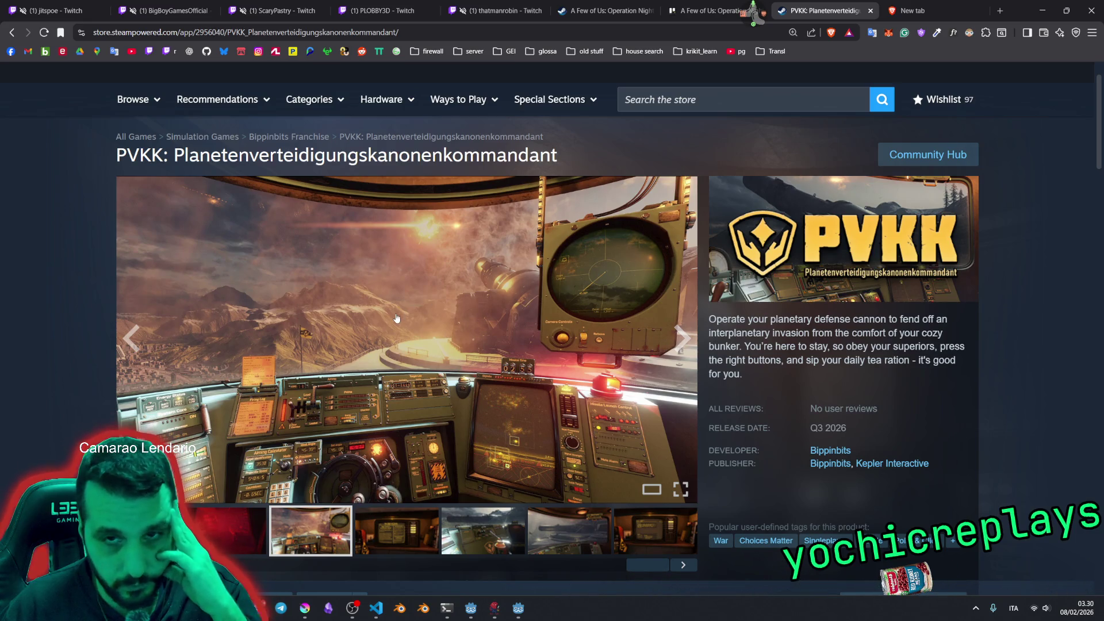
Switch from Brave to the Godot editor and the Twitcher user-info tool window.
mouse_move(519, 604)
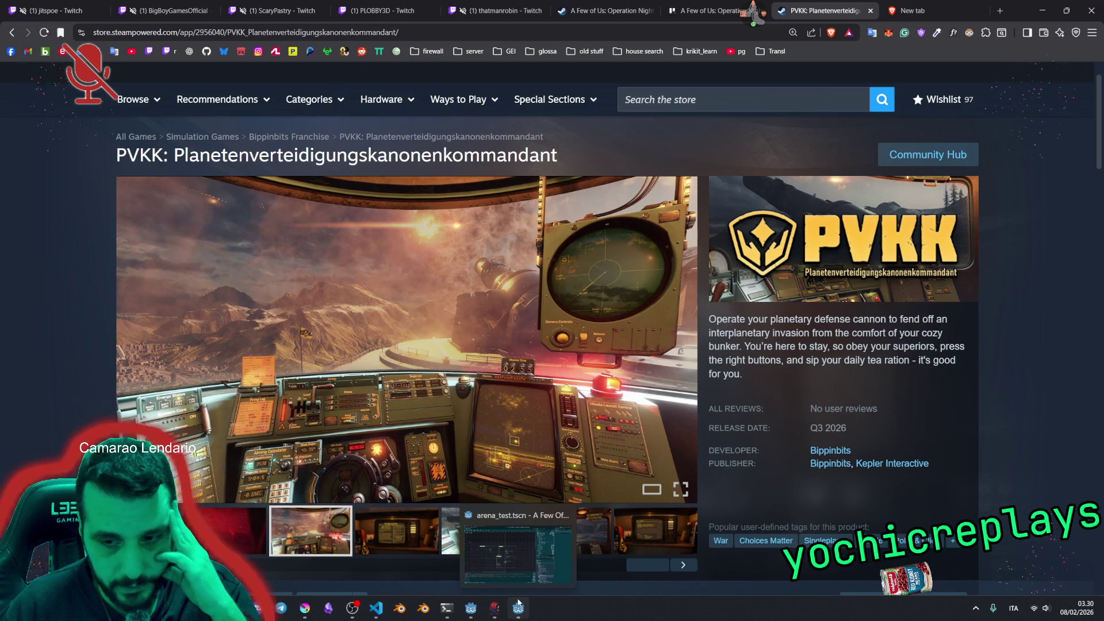
left_click(518, 604)
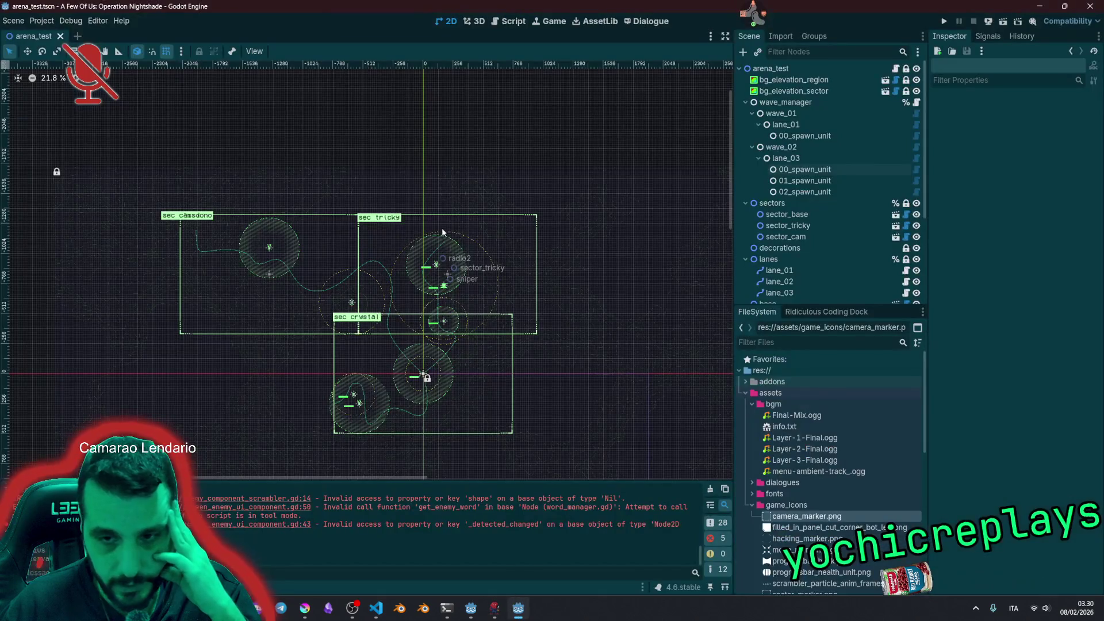
scroll(416, 240, "down", 3)
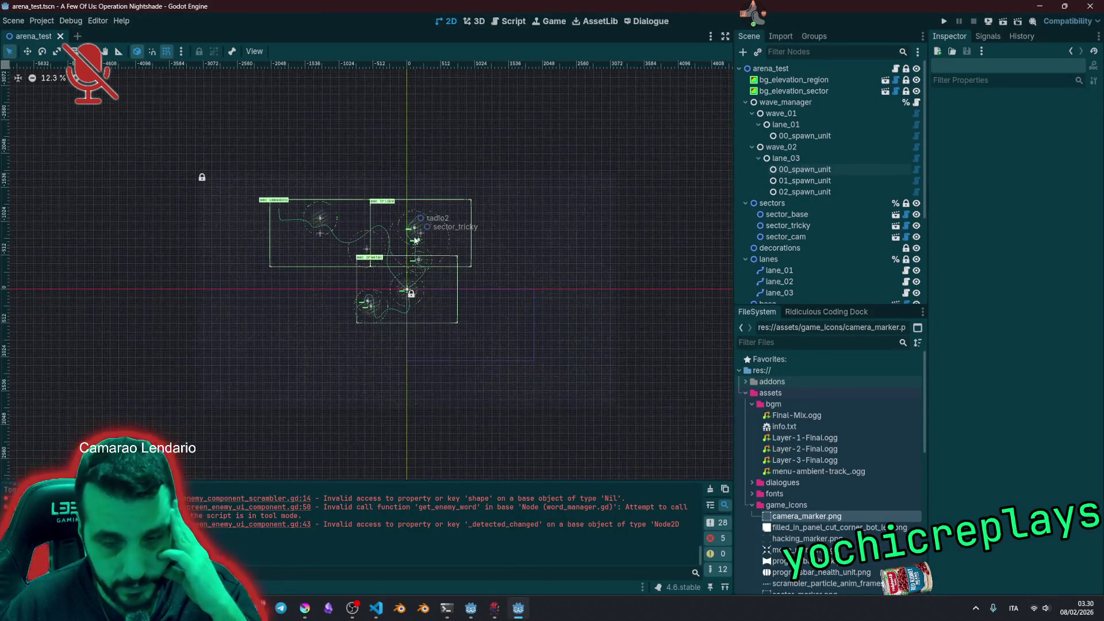
scroll(419, 274, "up", 2)
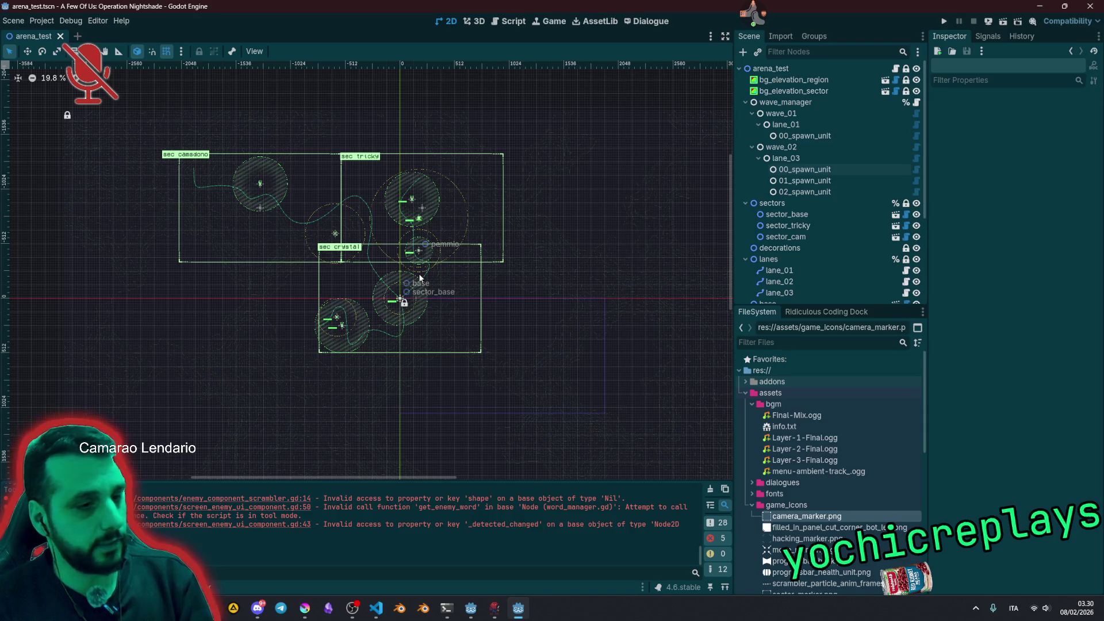
left_click(754, 15)
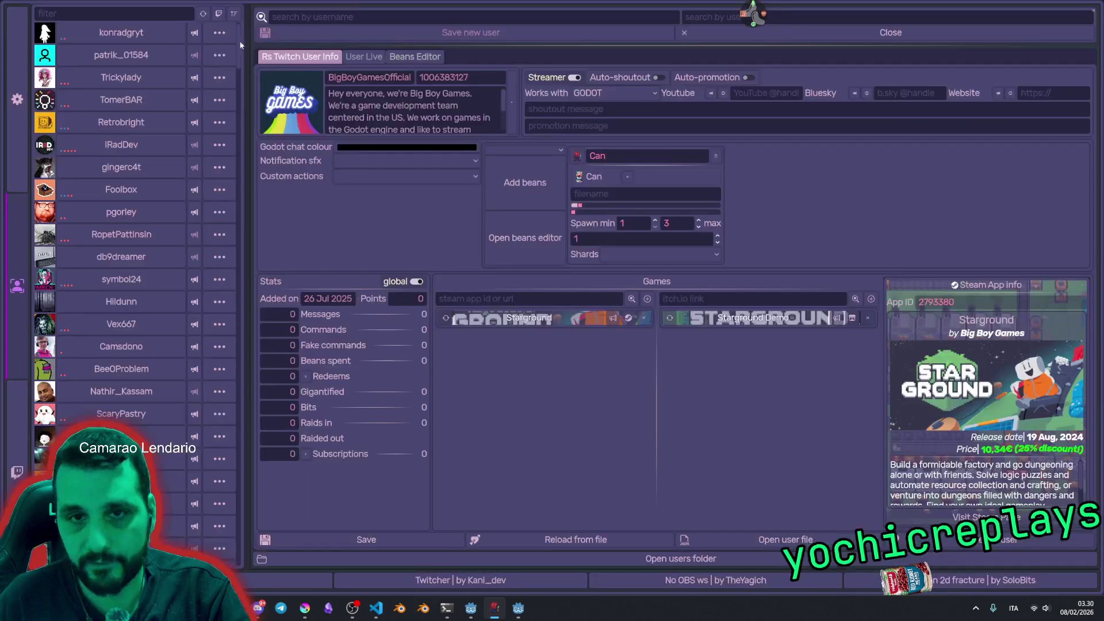
Filter the Twitcher user list by 'tha' and trigger a particle effect for the first user.
left_click(106, 14)
type("tha")
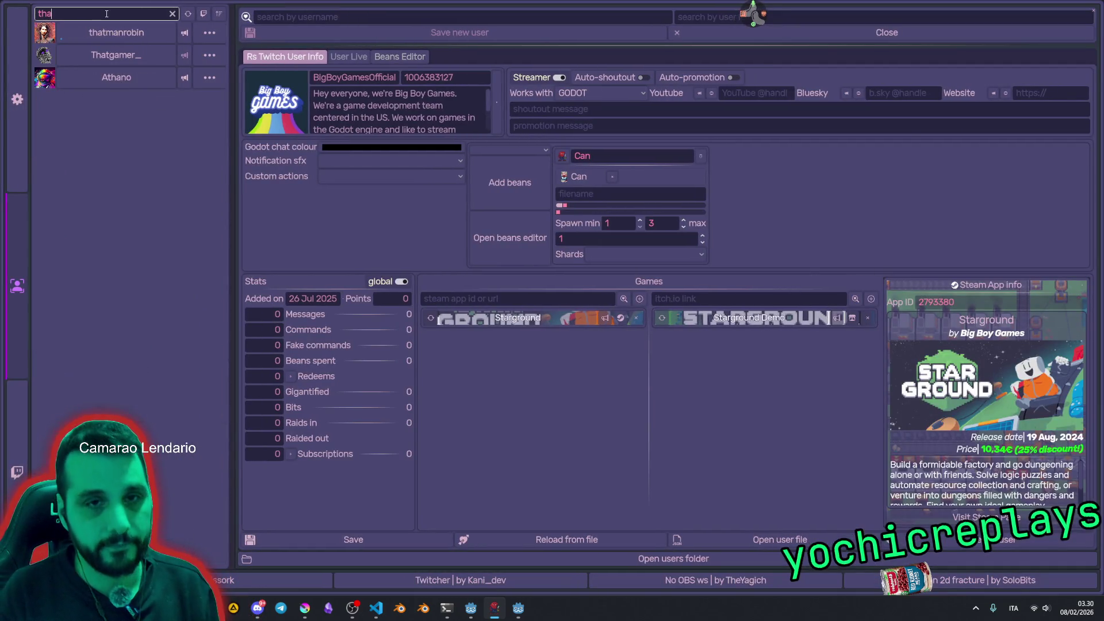
mouse_move(193, 30)
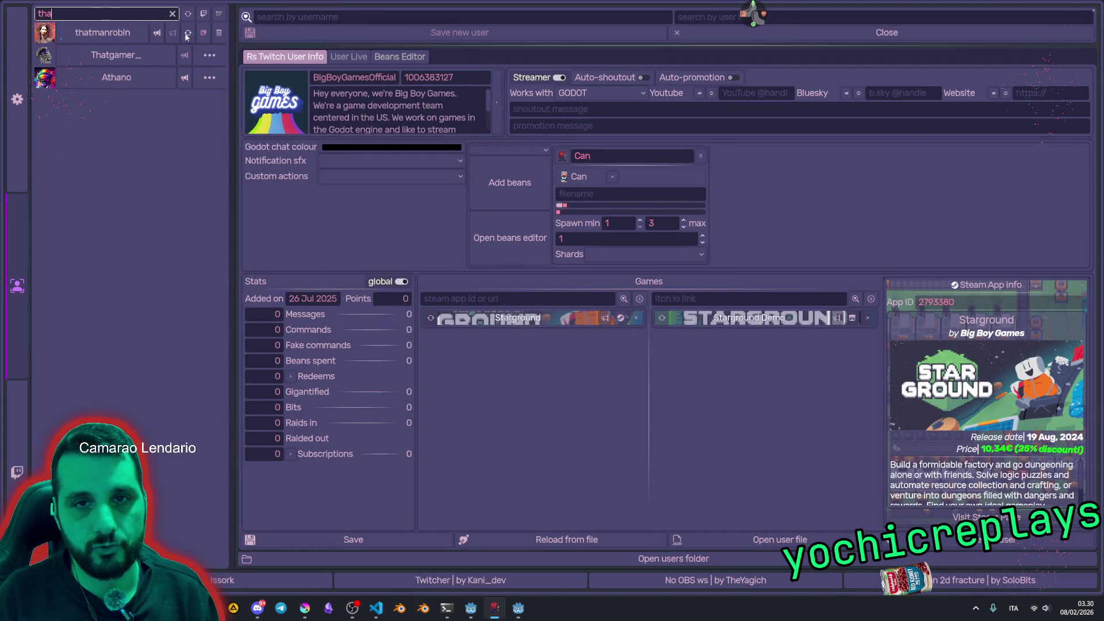
left_click(205, 34)
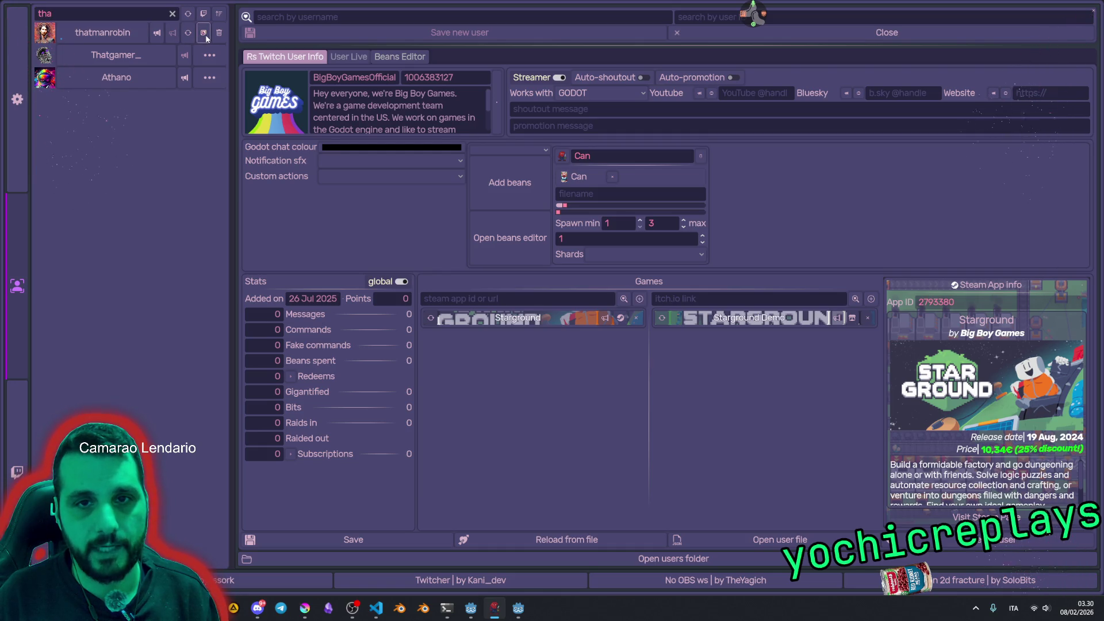